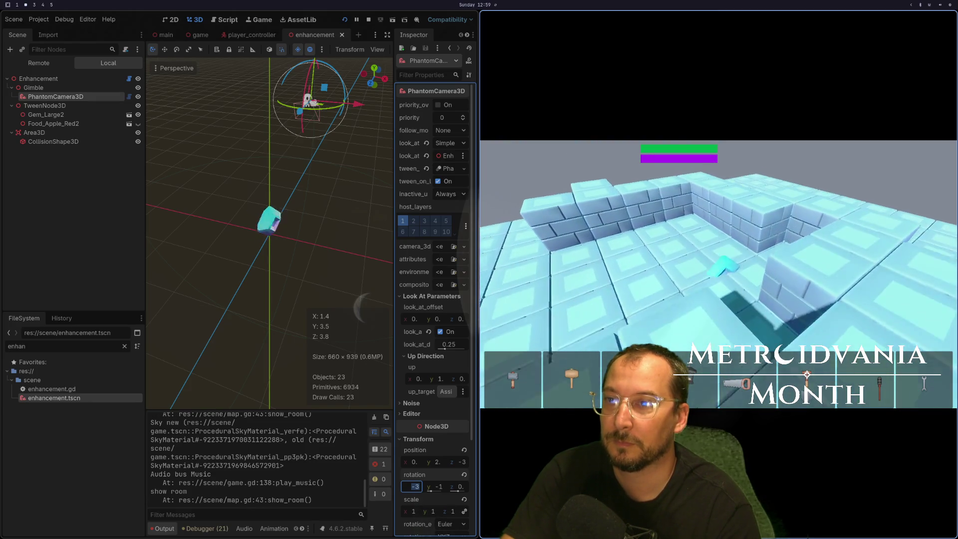
Stop the running game with F8 and bring enhancement.gd up in Neovim on workspace 1.
{"action": "key", "text": "F8"}
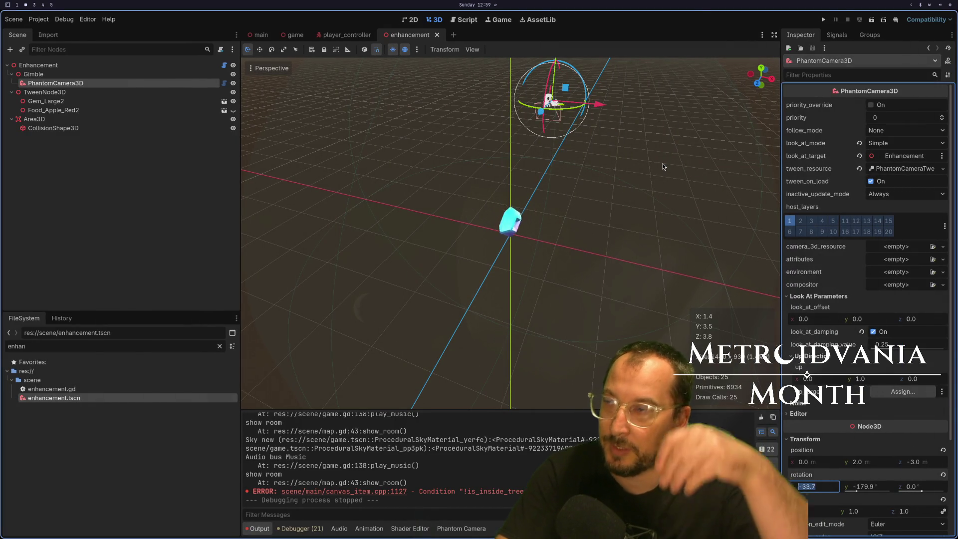
{"action": "key", "text": "super+1"}
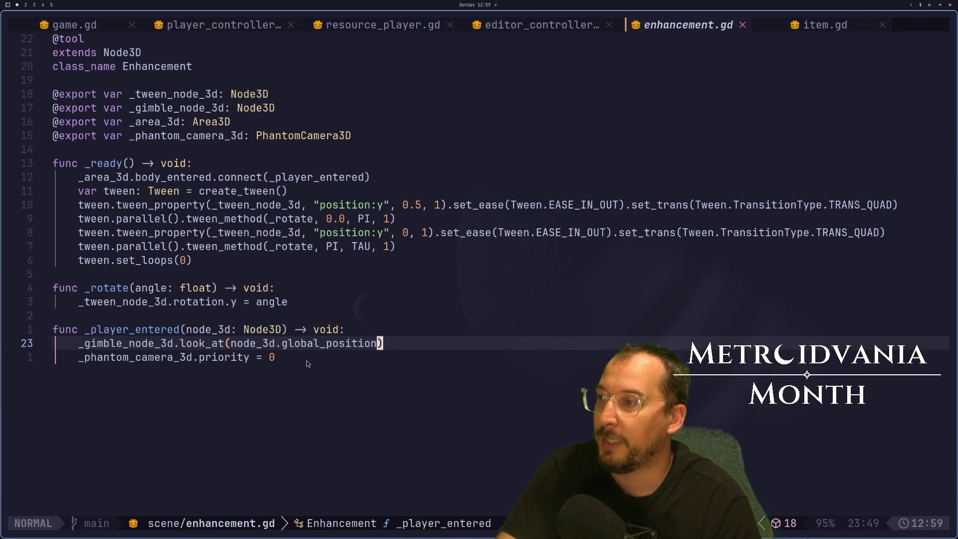
{"action": "key", "text": "super+2"}
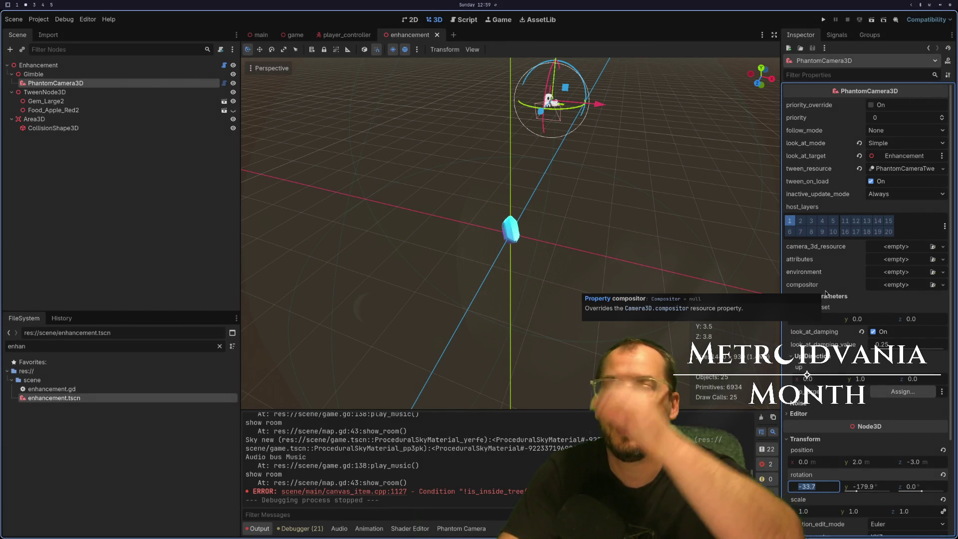
{"action": "key", "text": "super+1"}
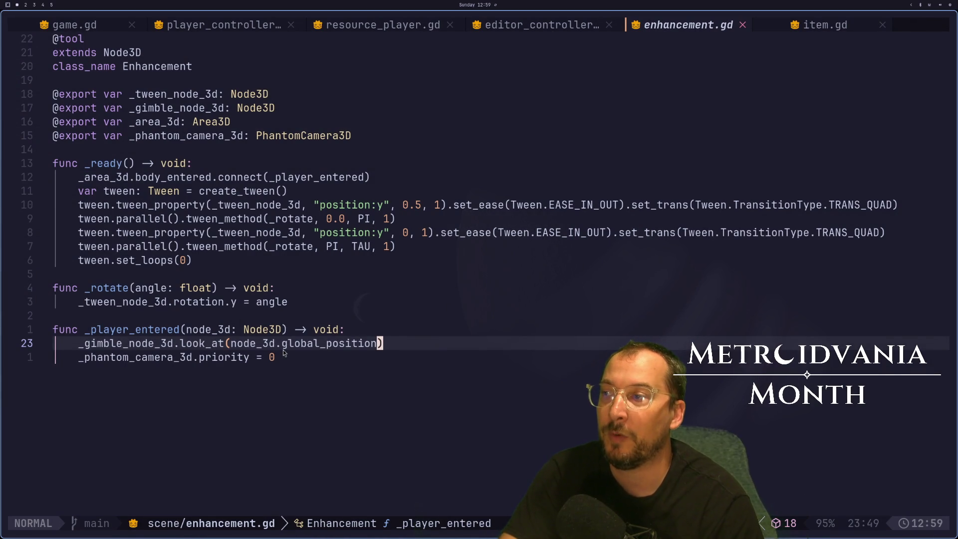
{"action": "key", "text": "super+2"}
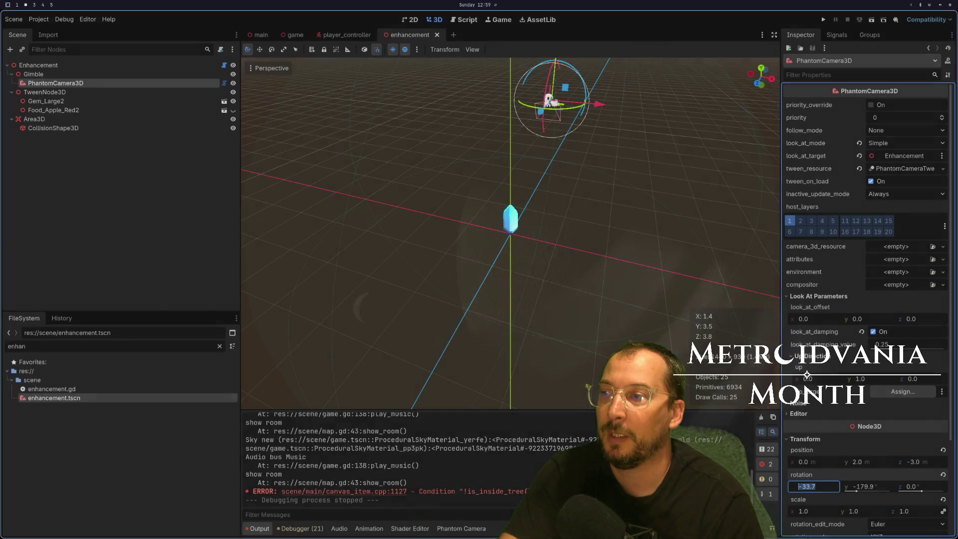
{"action": "key", "text": "super+1"}
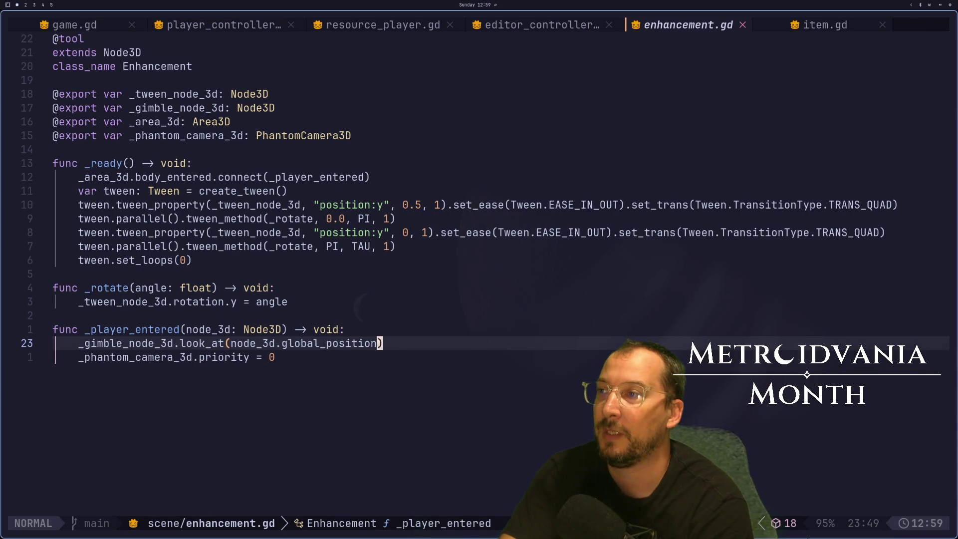
Add a node_3d: Node3D parameter after angle: float in _rotate's signature and save.
{"action": "key", "text": "k"}
{"action": "key", "text": "k"}
{"action": "key", "text": "k"}
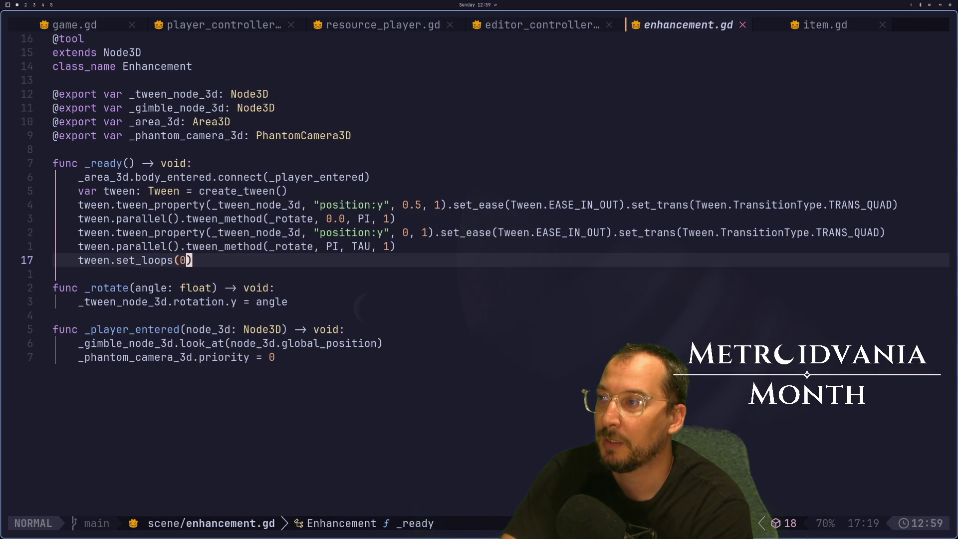
{"action": "key", "text": "k"}
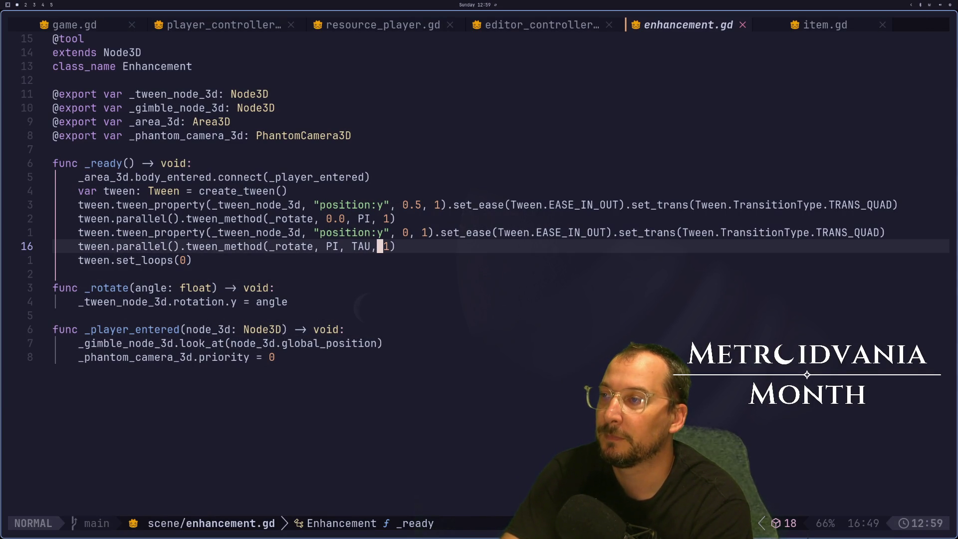
{"action": "key", "text": "j"}
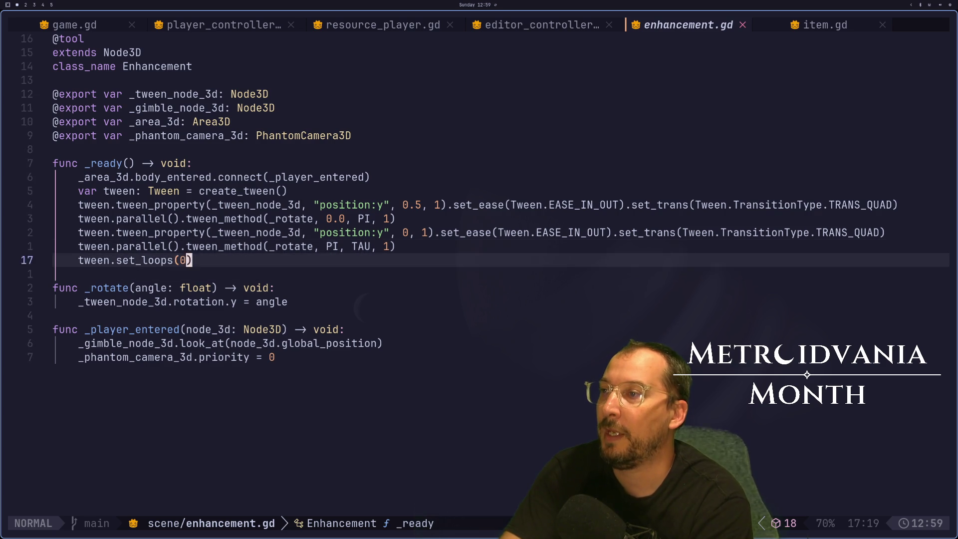
{"action": "key", "text": "k"}
{"action": "key", "text": "h"}
{"action": "key", "text": "h"}
{"action": "key", "text": "h"}
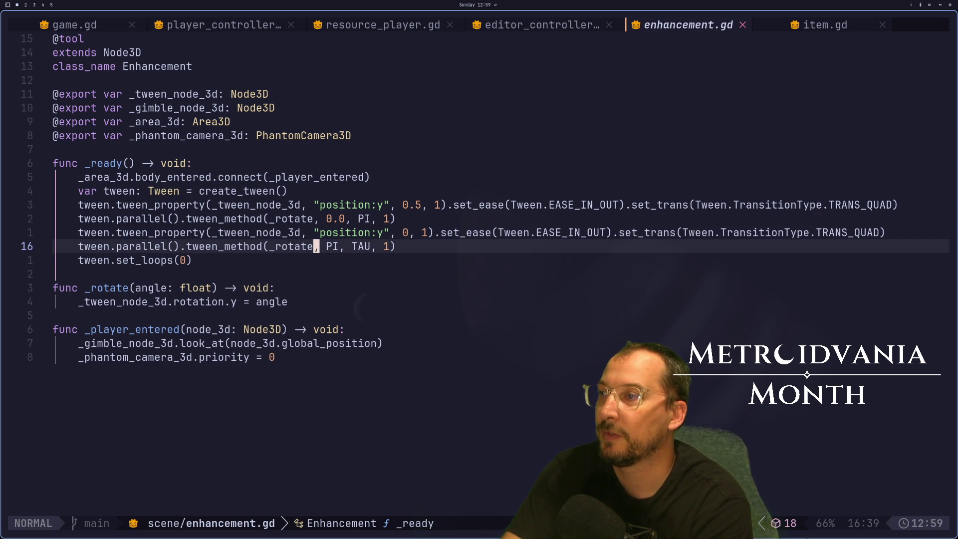
{"action": "key", "text": "j"}
{"action": "key", "text": "j"}
{"action": "key", "text": "j"}
{"action": "key", "text": "g"}
{"action": "key", "text": "e"}
{"action": "key", "text": "g"}
{"action": "key", "text": "e"}
{"action": "key", "text": "g"}
{"action": "key", "text": "e"}
{"action": "key", "text": "g"}
{"action": "key", "text": "e"}
{"action": "key", "text": "g"}
{"action": "key", "text": "e"}
{"action": "key", "text": "g"}
{"action": "key", "text": "e"}
{"action": "key", "text": "g"}
{"action": "key", "text": "e"}
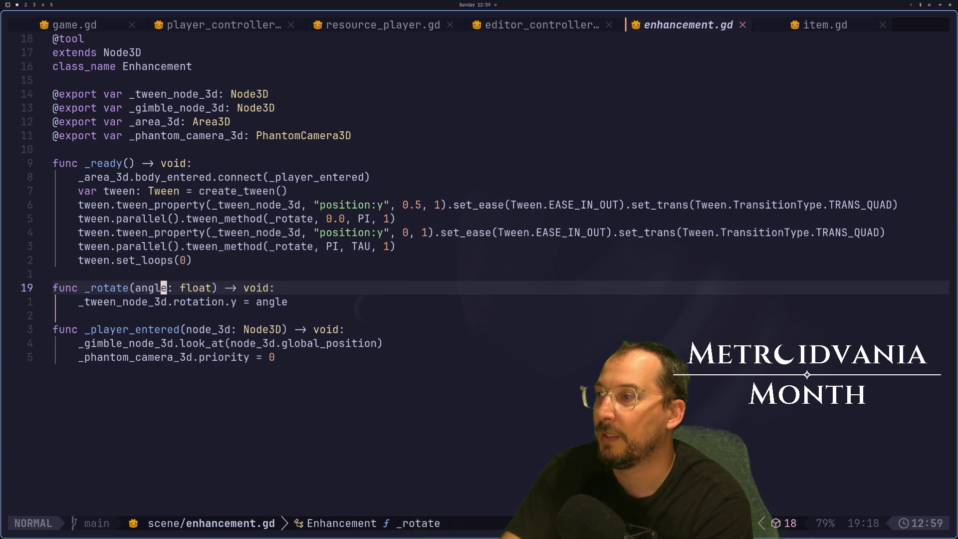
{"action": "key", "text": "l"}
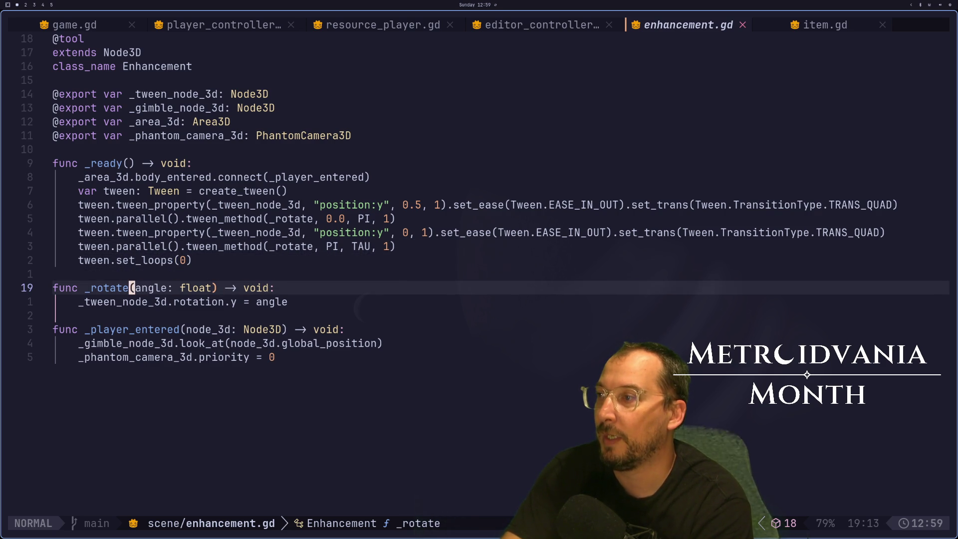
{"action": "key", "text": "i"}
{"action": "key", "text": "Escape"}
{"action": "key", "text": "l"}
{"action": "key", "text": "l"}
{"action": "key", "text": "l"}
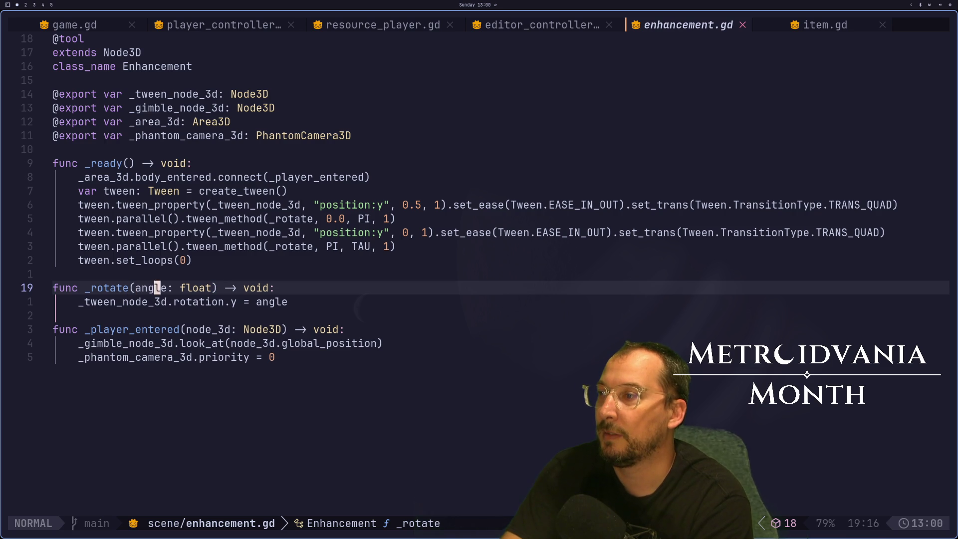
{"action": "type", "text": "loat,"}
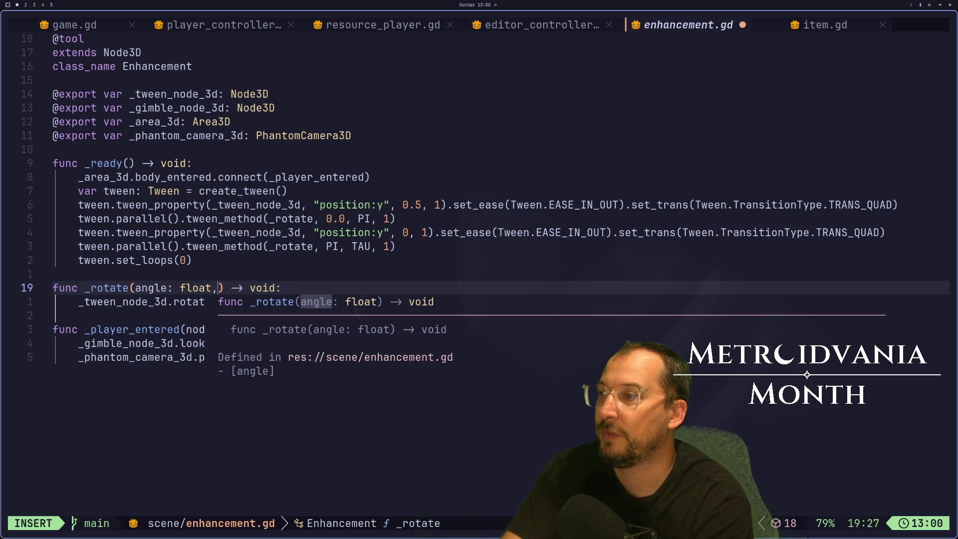
{"action": "type", "text": " node"}
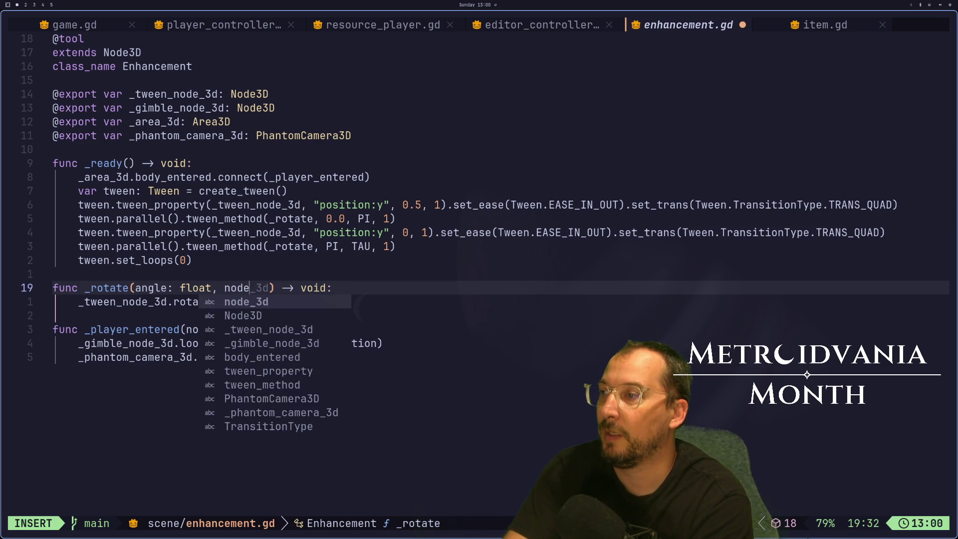
{"action": "key", "text": "Tab"}
{"action": "type", "text": ": Node3D"}
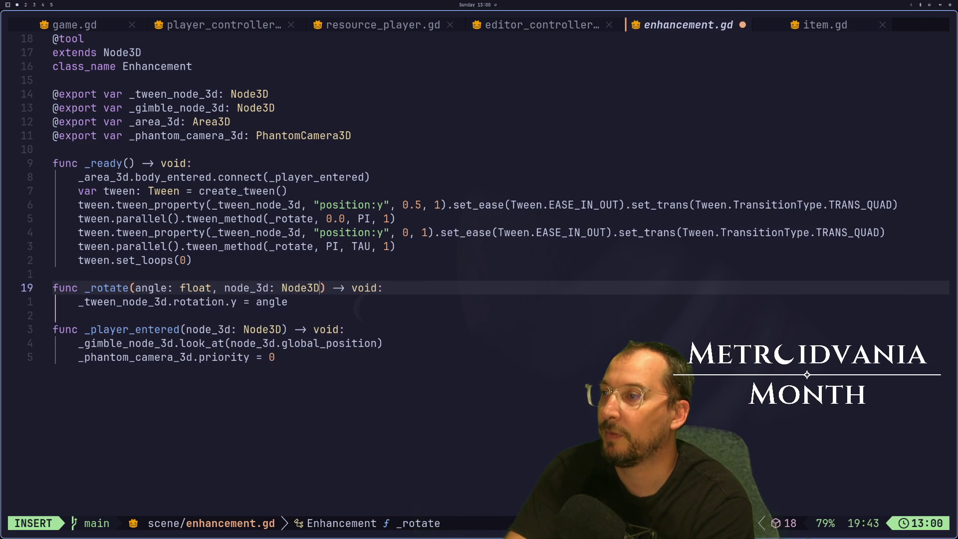
{"action": "key", "text": "Escape"}
{"action": "key", "text": "colon"}
{"action": "type", "text": "w"}
{"action": "key", "text": "Return"}
Append .bind(_tween_node_3d) after _rotate in the second tween_method call.
{"action": "key", "text": "k"}
{"action": "key", "text": "k"}
{"action": "key", "text": "k"}
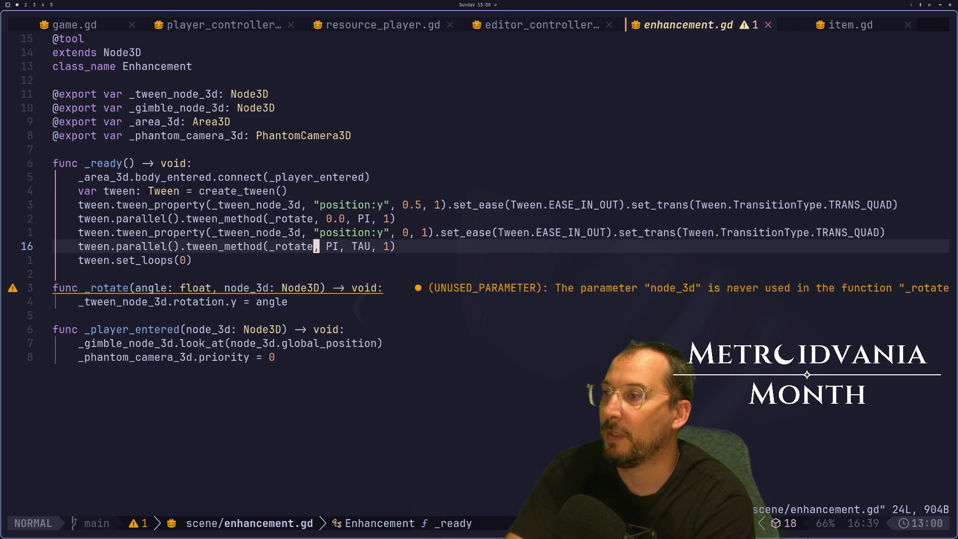
{"action": "type", "text": "ciwi"}
{"action": "key", "text": "Escape"}
{"action": "type", "text": "ubi"}
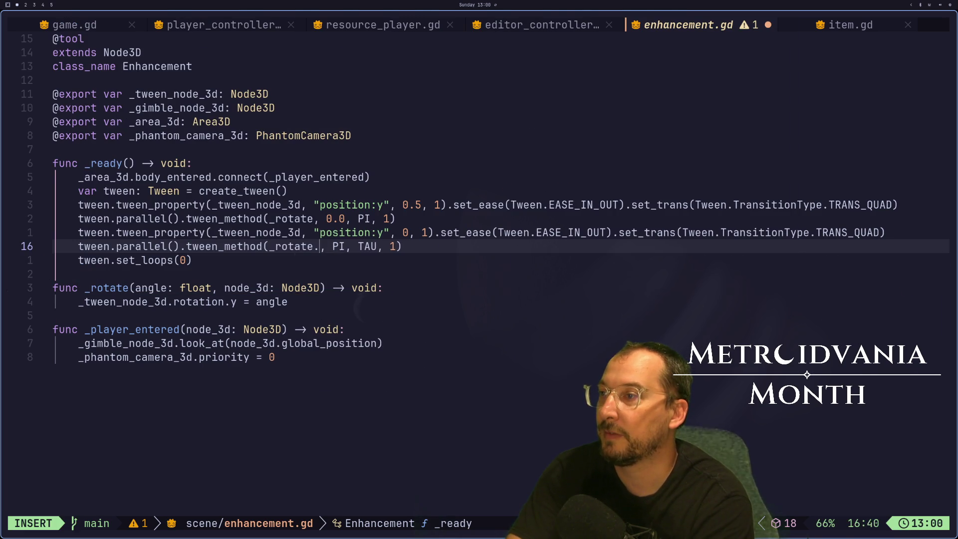
{"action": "type", "text": ".bu"}
{"action": "key", "text": "BackSpace"}
{"action": "type", "text": "in"}
{"action": "key", "text": "Tab"}
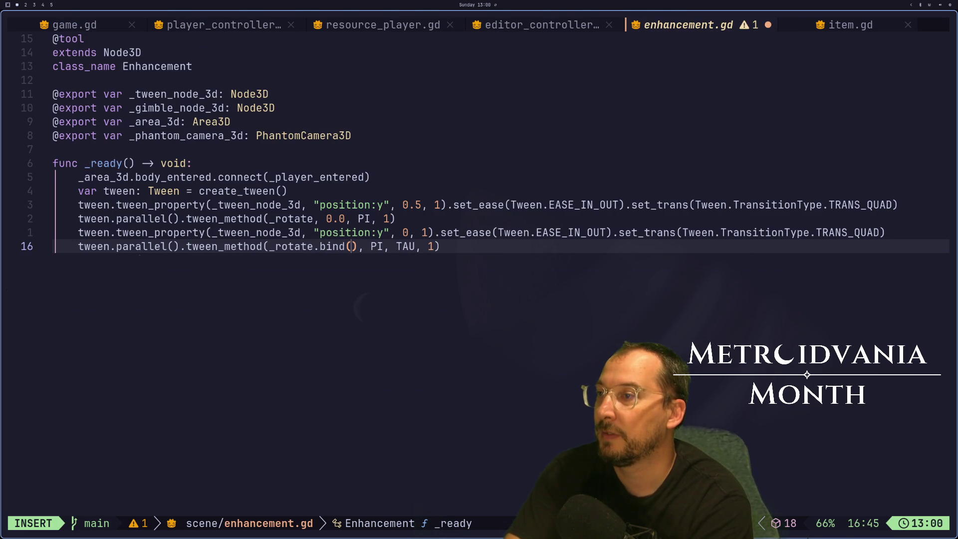
{"action": "key", "text": "Escape"}
{"action": "type", "text": "a_tw"}
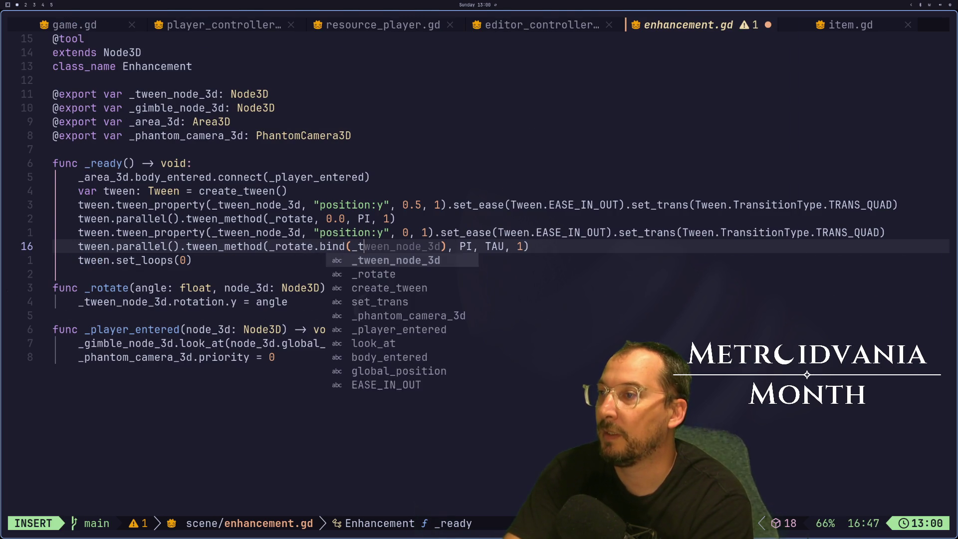
{"action": "key", "text": "Tab"}
{"action": "key", "text": "Escape"}
Insert .bind(_tween_node_3d) after _rotate in the first tween_method call and save with :w.
{"action": "key", "text": "k"}
{"action": "key", "text": "k"}
{"action": "key", "text": "k"}
{"action": "key", "text": "j"}
{"action": "key", "text": "b"}
{"action": "key", "text": "b"}
{"action": "key", "text": "b"}
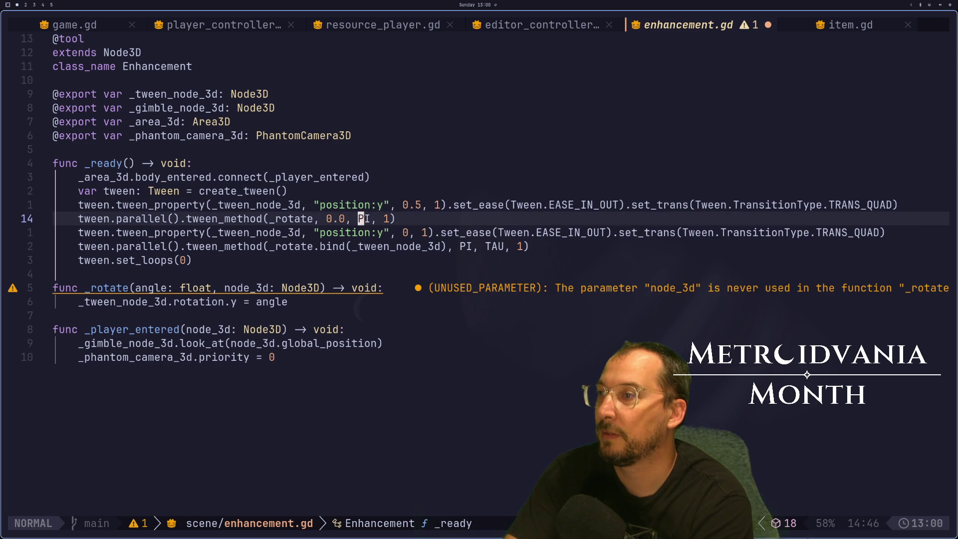
{"action": "key", "text": "b"}
{"action": "key", "text": "b"}
{"action": "key", "text": "b"}
{"action": "type", "text": "i.bind"}
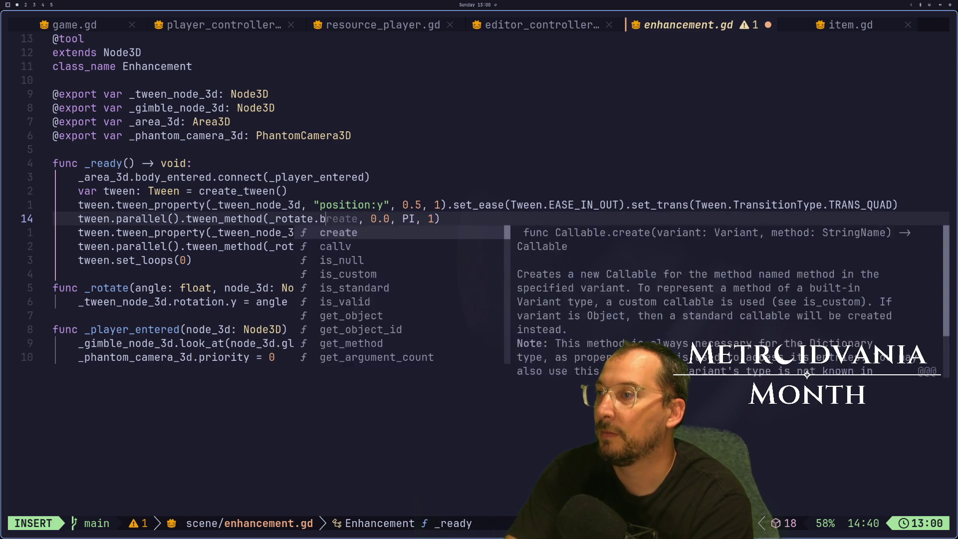
{"action": "type", "text": "(_t"}
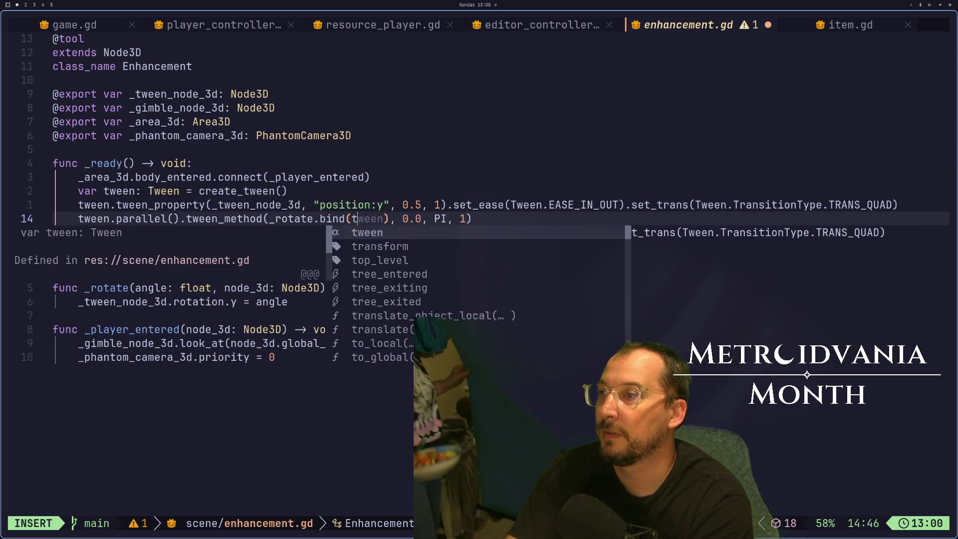
{"action": "type", "text": "ween_node_3d"}
{"action": "key", "text": "Escape"}
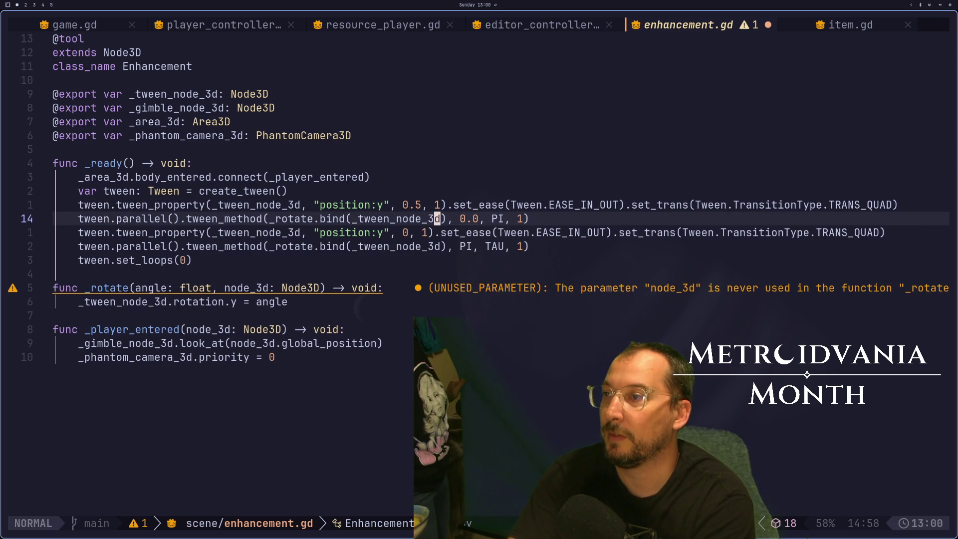
{"action": "type", "text": ":w"}
{"action": "key", "text": "Return"}
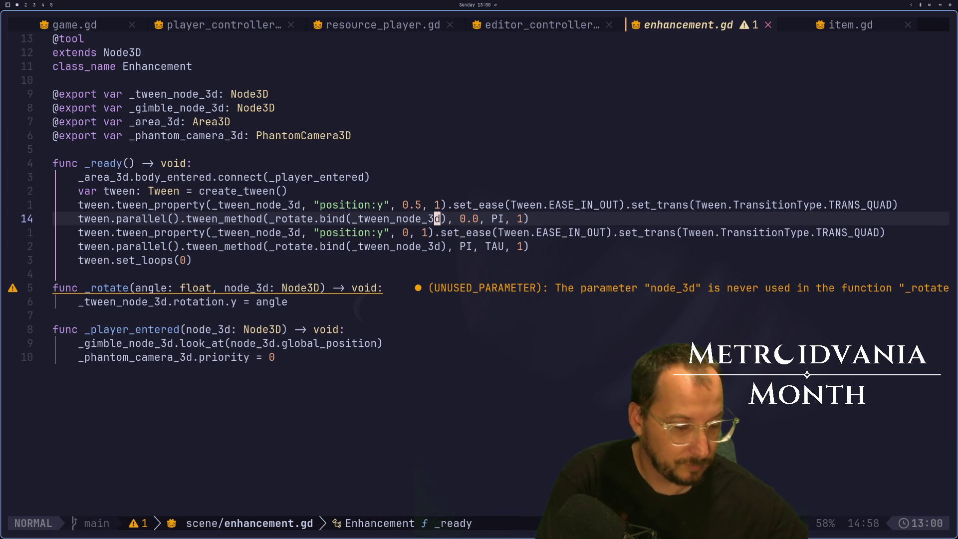
{"action": "key", "text": "1"}
{"action": "key", "text": "8"}
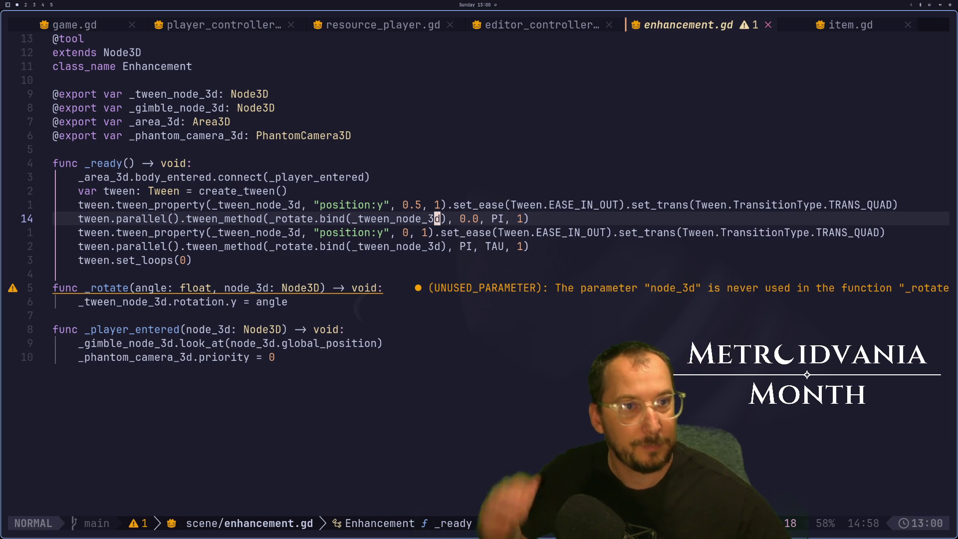
Yank the five tween setup lines from _ready.
{"action": "left_click", "coordinate": [462, 274]}
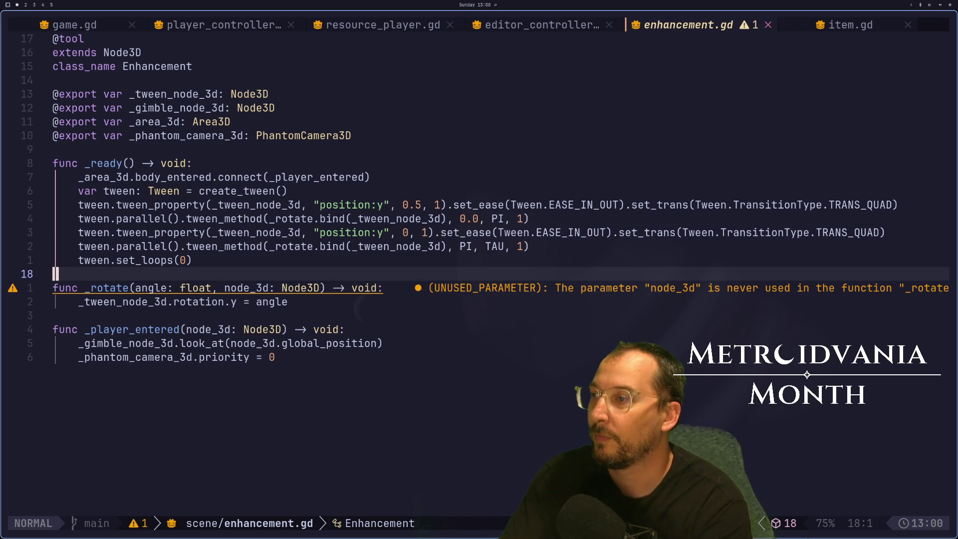
{"action": "left_click", "coordinate": [55, 315]}
{"action": "left_click", "coordinate": [382, 343]}
{"action": "left_click", "coordinate": [286, 301]}
{"action": "left_click", "coordinate": [189, 260]}
{"action": "left_click", "coordinate": [456, 246]}
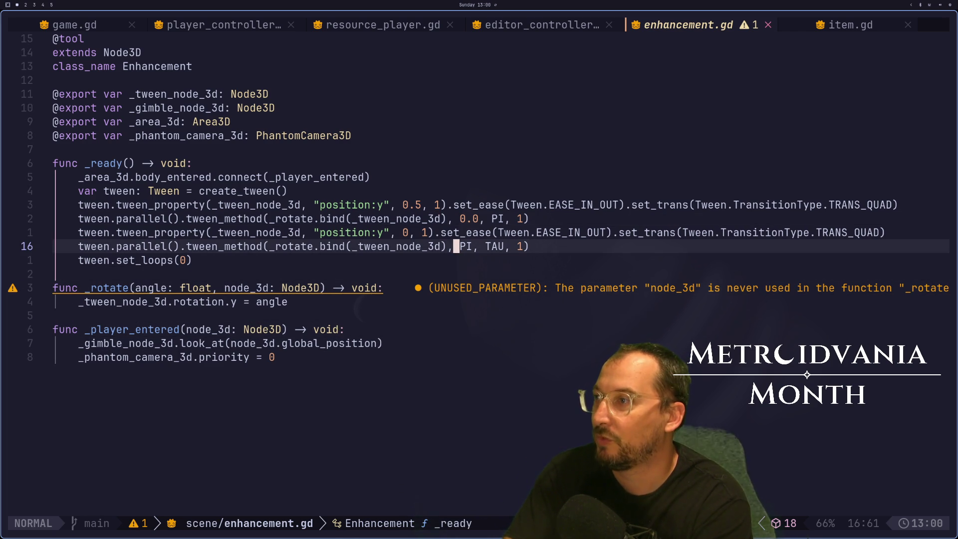
{"action": "key", "text": "k"}
{"action": "key", "text": "k"}
{"action": "key", "text": "k"}
{"action": "key", "text": "y"}
{"action": "key", "text": "2"}
{"action": "key", "text": "j"}
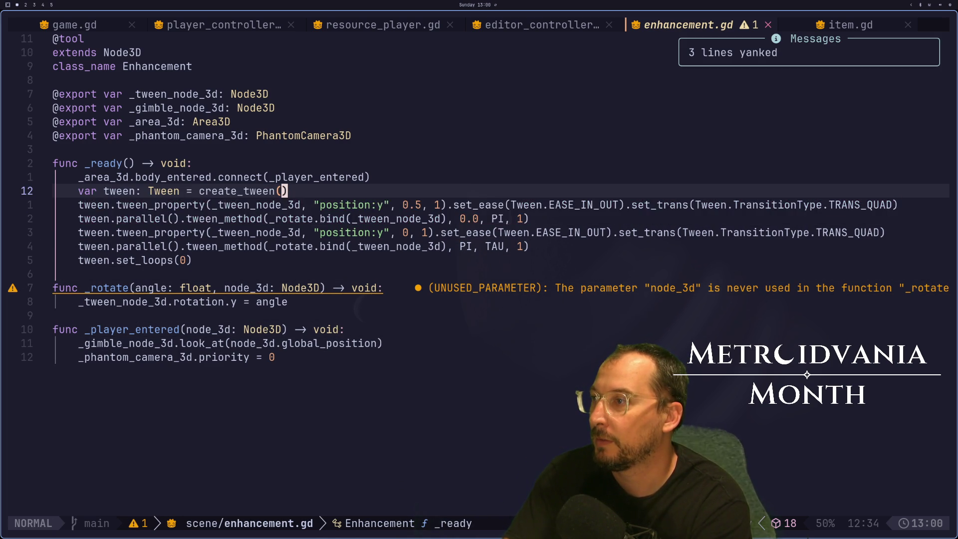
{"action": "key", "text": "y"}
{"action": "key", "text": "3"}
{"action": "key", "text": "j"}
{"action": "key", "text": "y"}
{"action": "key", "text": "4"}
{"action": "key", "text": "j"}
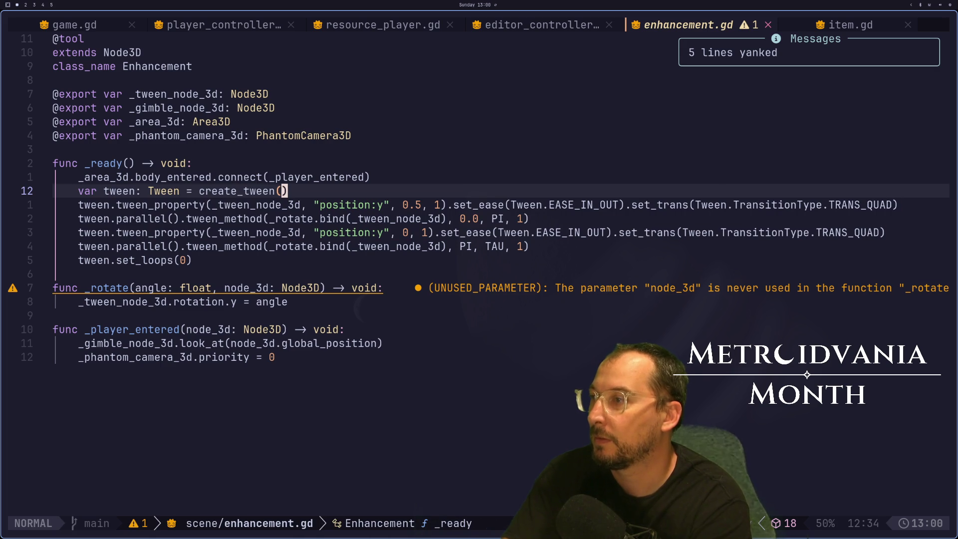
Paste the tween lines into _player_entered and delete the position and second rotate lines.
{"action": "key", "text": "1"}
{"action": "key", "text": "1"}
{"action": "key", "text": "j"}
{"action": "key", "text": "j"}
{"action": "key", "text": "p"}
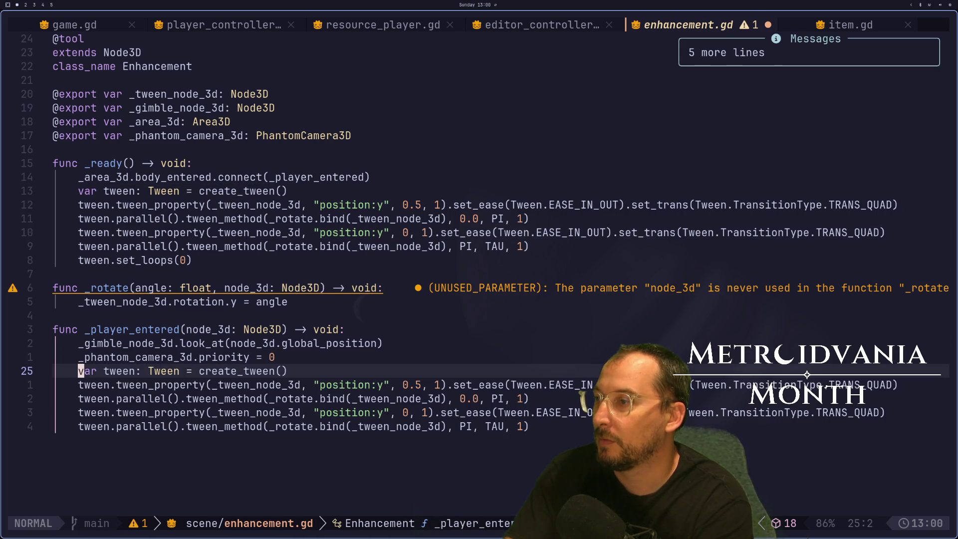
{"action": "key", "text": "l"}
{"action": "key", "text": "w"}
{"action": "key", "text": "j"}
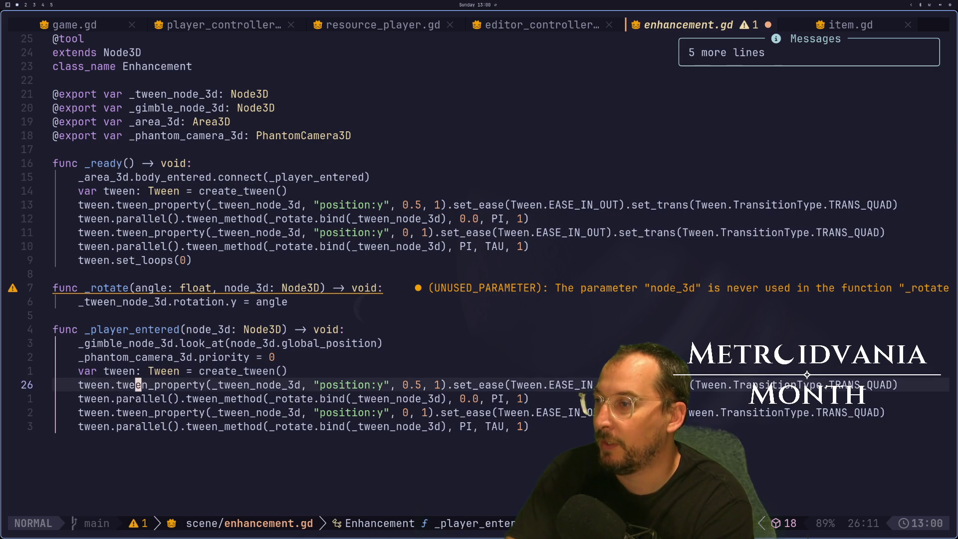
{"action": "key", "text": "d"}
{"action": "key", "text": "d"}
{"action": "key", "text": "j"}
{"action": "key", "text": "d"}
{"action": "key", "text": "d"}
{"action": "key", "text": "d"}
{"action": "key", "text": "d"}
{"action": "key", "text": "k"}
{"action": "key", "text": "l"}
{"action": "key", "text": "l"}
{"action": "key", "text": "l"}
{"action": "key", "text": "j"}
Change the rotate tween's end angle from PI to TAU and duration from 1 to 3, then save.
{"action": "key", "text": "w"}
{"action": "key", "text": "w"}
{"action": "key", "text": "w"}
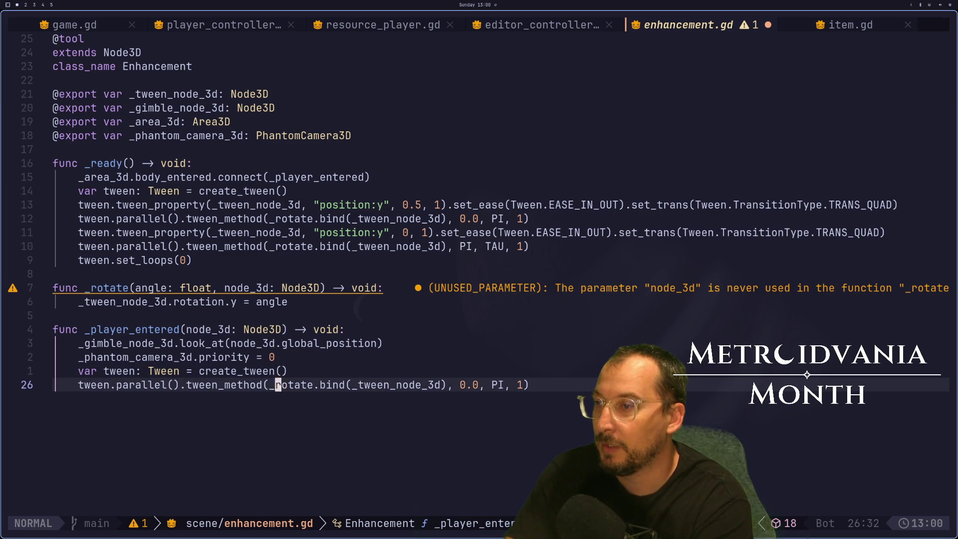
{"action": "key", "text": "e"}
{"action": "key", "text": "s"}
{"action": "key", "text": "BackSpace"}
{"action": "type", "text": "TA"}
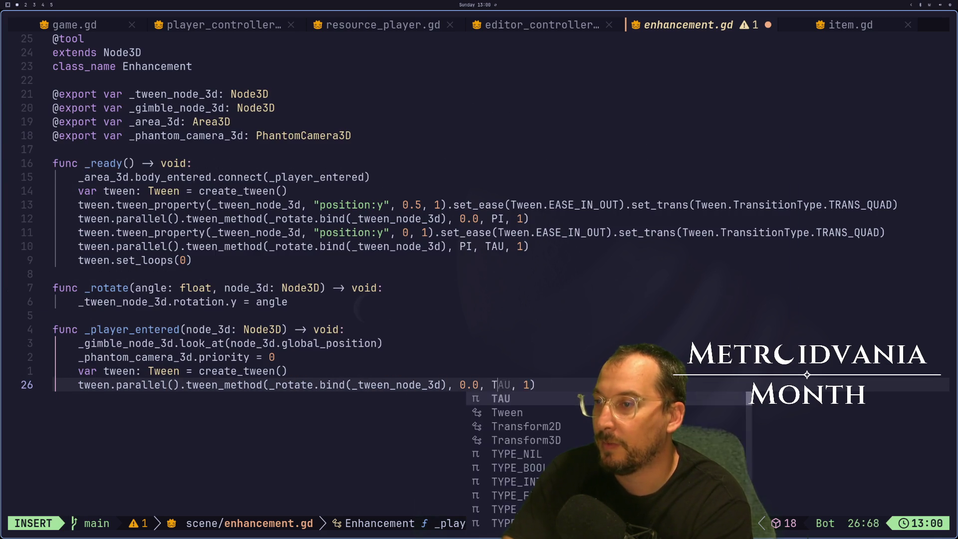
{"action": "type", "text": "U"}
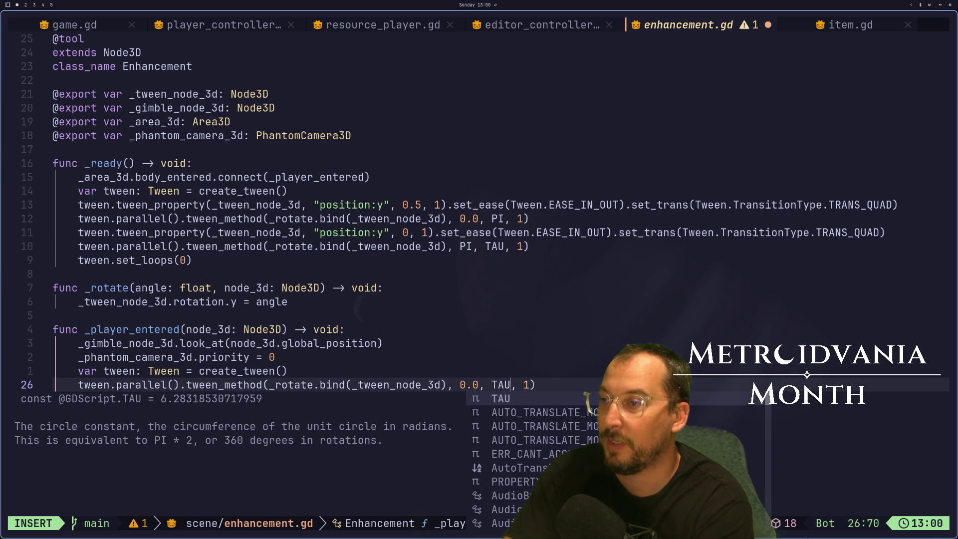
{"action": "key", "text": "Escape"}
{"action": "key", "text": "l"}
{"action": "key", "text": "l"}
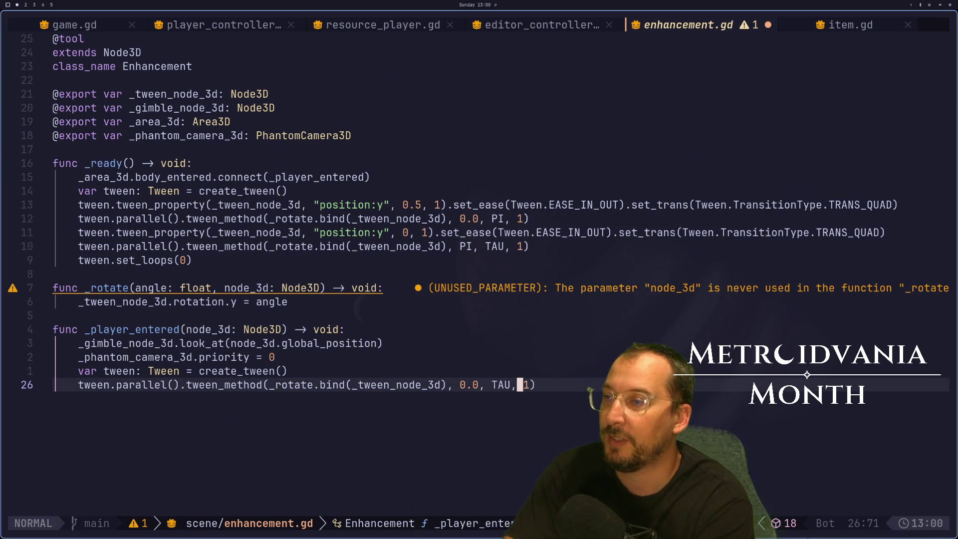
{"action": "type", "text": "s3"}
{"action": "key", "text": "Escape"}
{"action": "type", "text": ":w"}
{"action": "key", "text": "Return"}
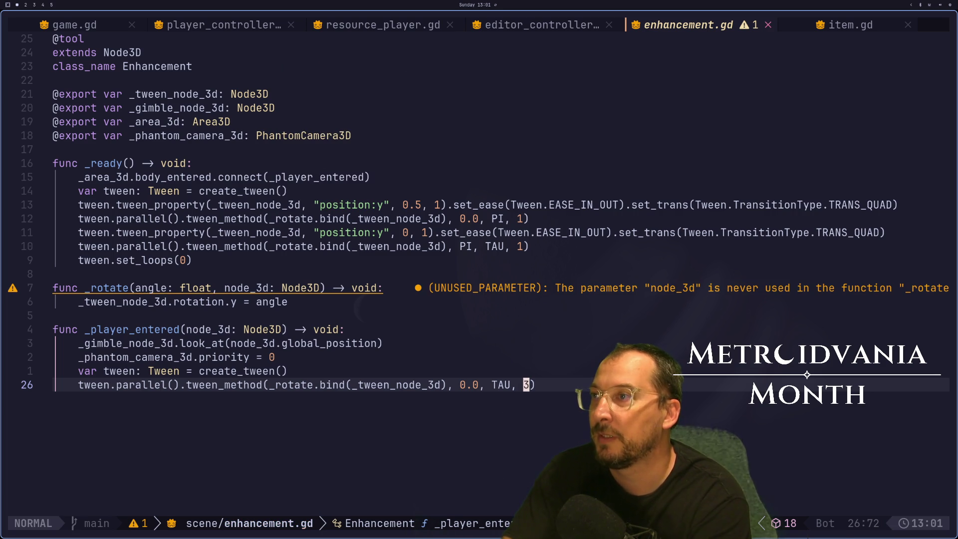
Check the edited rotate tween line, then switch to the browser workspace.
{"action": "key", "text": "h"}
{"action": "key", "text": "h"}
{"action": "key", "text": "h"}
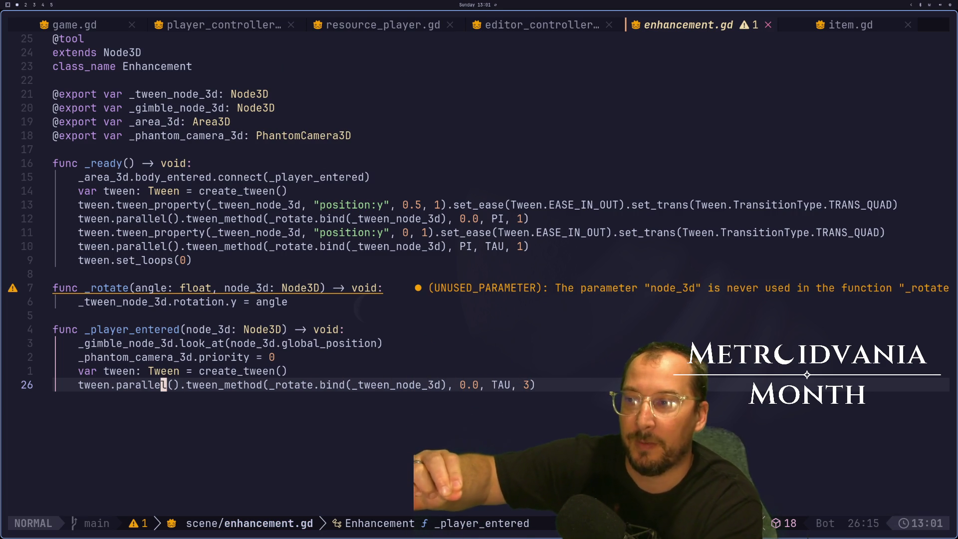
{"action": "key", "text": "l"}
{"action": "key", "text": "l"}
{"action": "key", "text": "l"}
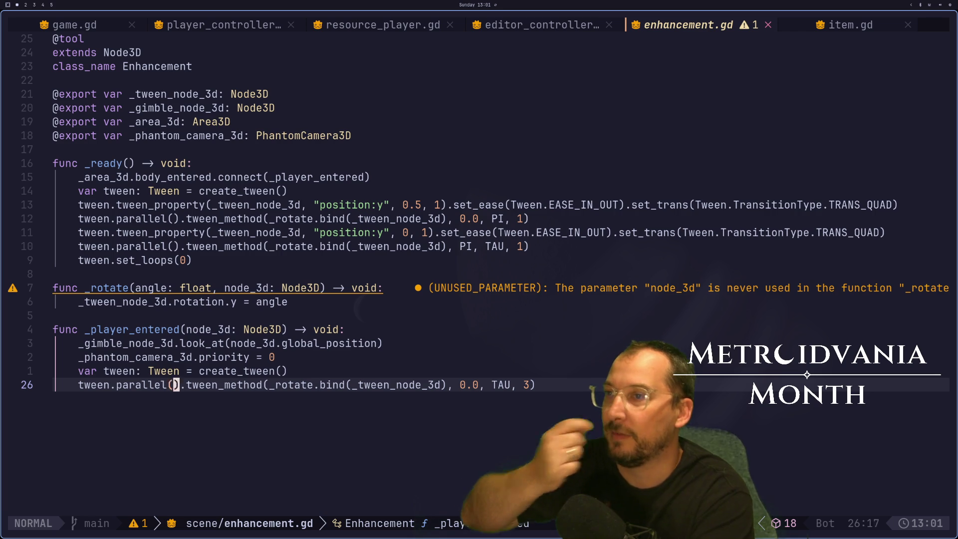
{"action": "key", "text": "l"}
{"action": "key", "text": "l"}
{"action": "key", "text": "l"}
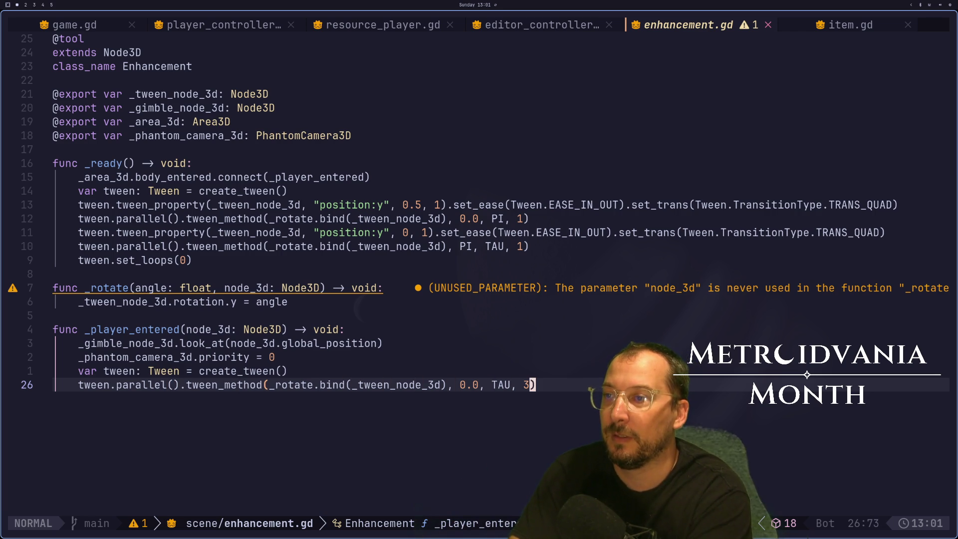
{"action": "key", "text": "super+2"}
{"action": "key", "text": "super+3"}
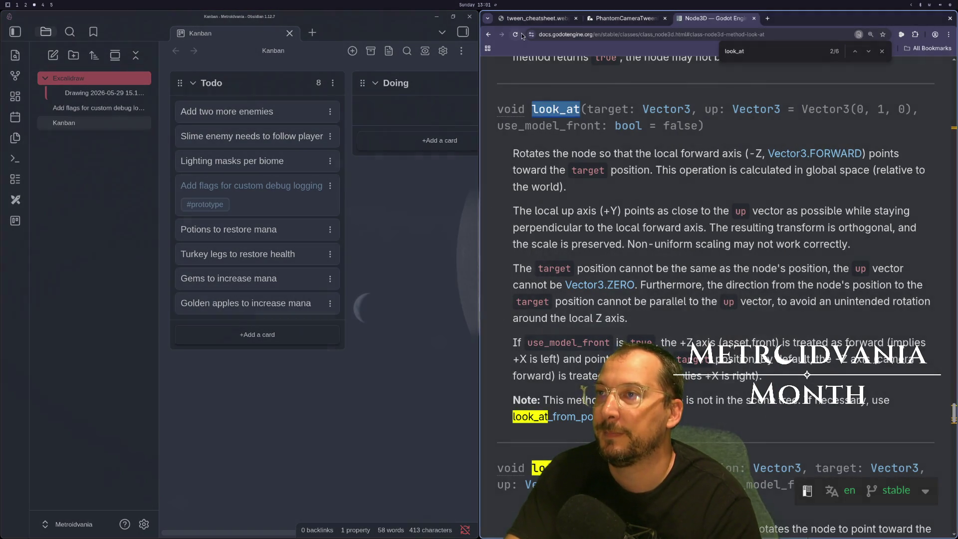
View the easing curves on the tween_cheatsheet tab, then return to enhancement.gd in Neovim.
{"action": "left_click", "coordinate": [530, 16]}
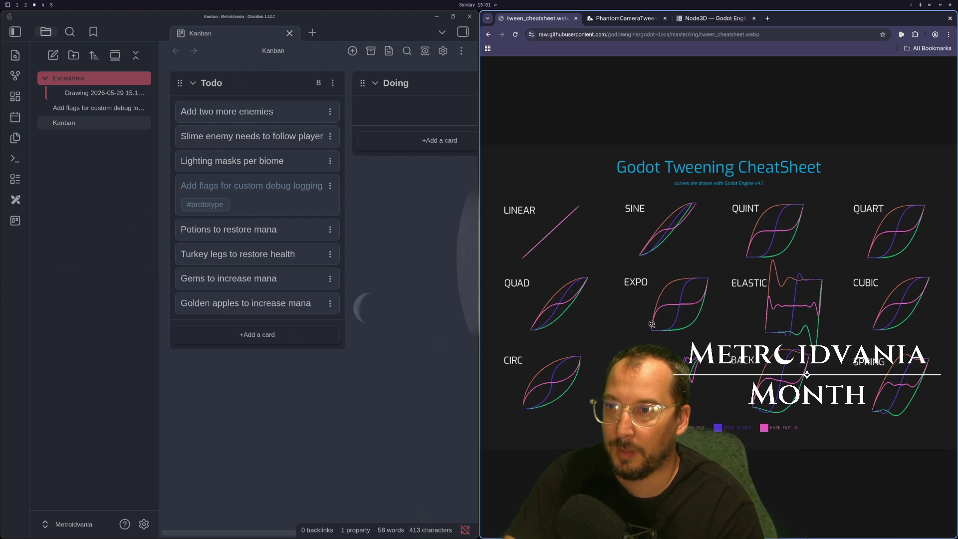
{"action": "key", "text": "super+1"}
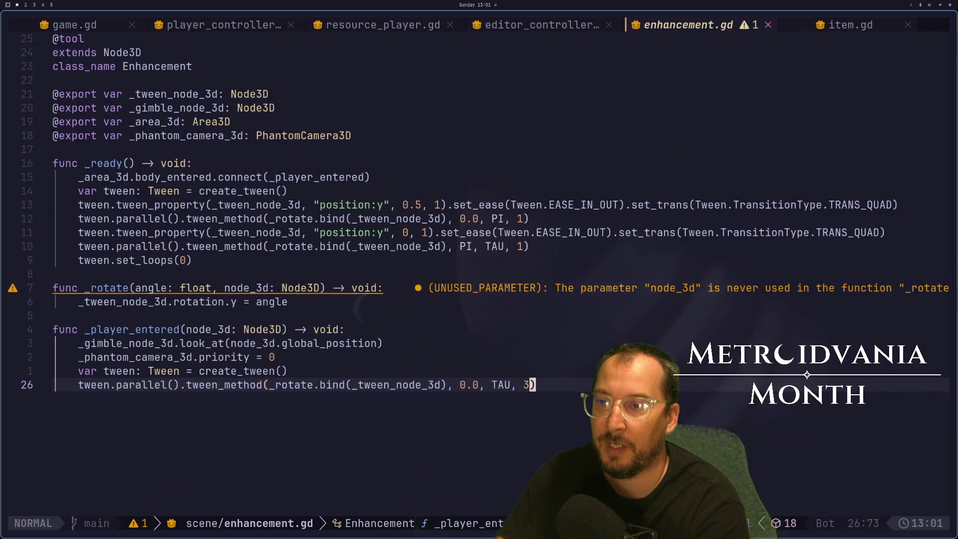
Append .set_ease(Tween.EaseType.EASE_IN_OUT) to the rotation tween on line 26.
{"action": "type", "text": "A/"}
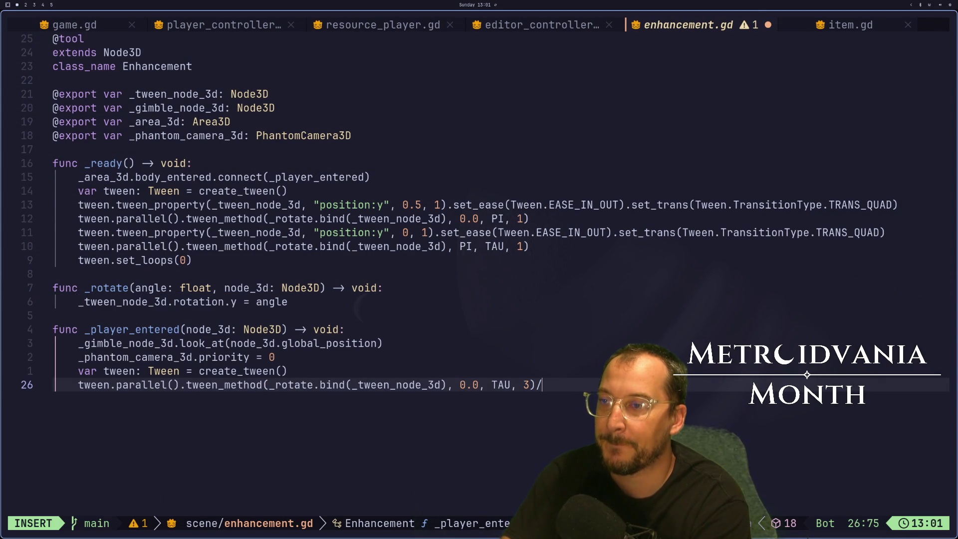
{"action": "type", "text": "set"}
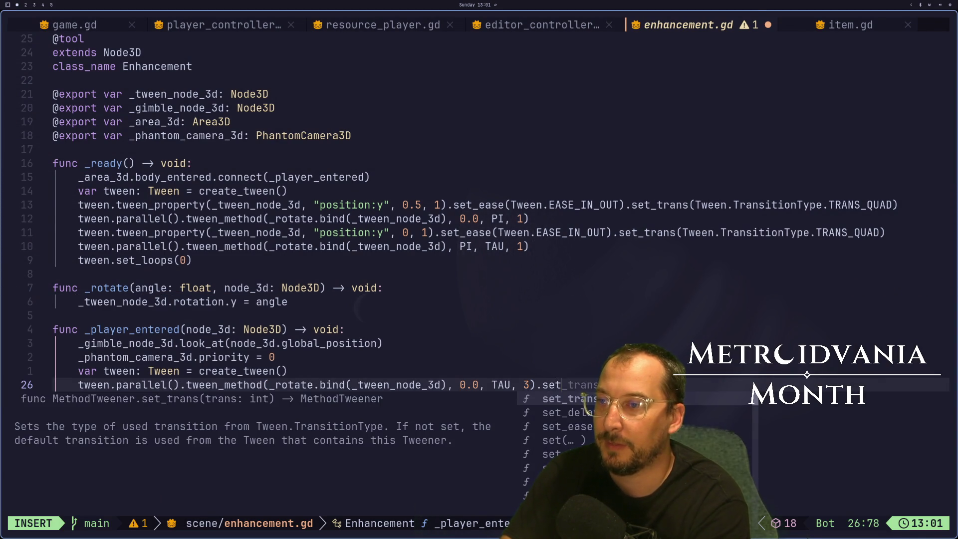
{"action": "key", "text": "ctrl+n"}
{"action": "key", "text": "ctrl+n"}
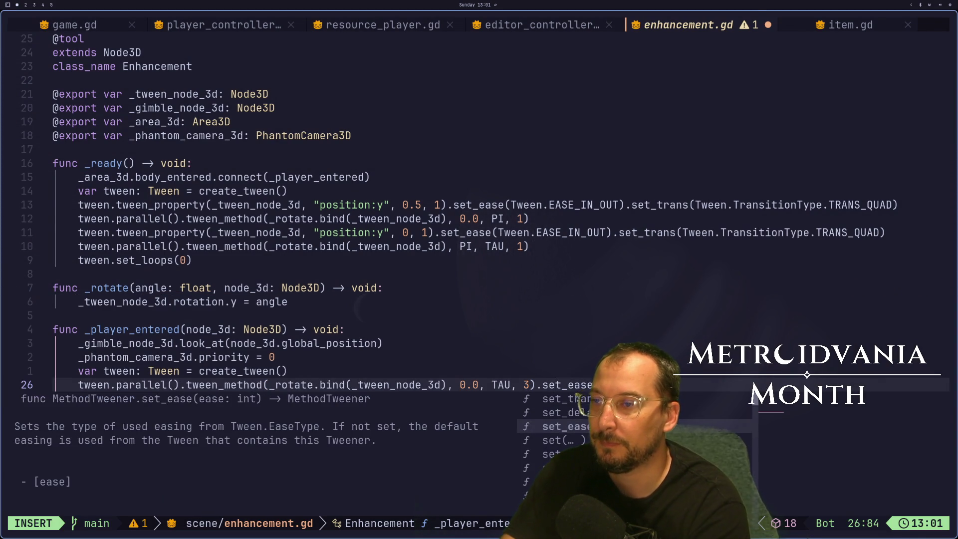
{"action": "key", "text": "ctrl+y"}
{"action": "key", "text": "ctrl+n"}
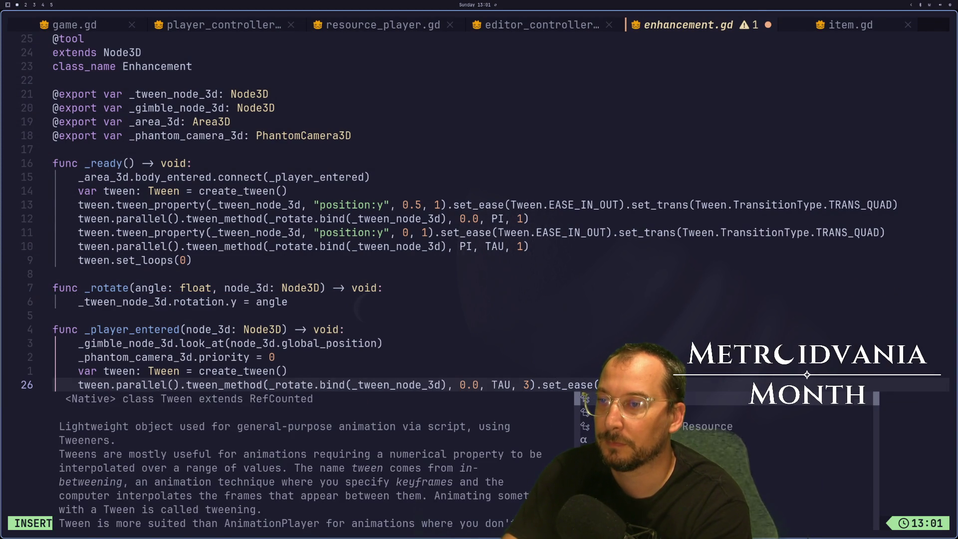
{"action": "key", "text": "ctrl+n"}
{"action": "key", "text": "ctrl+p"}
{"action": "type", "text": "."}
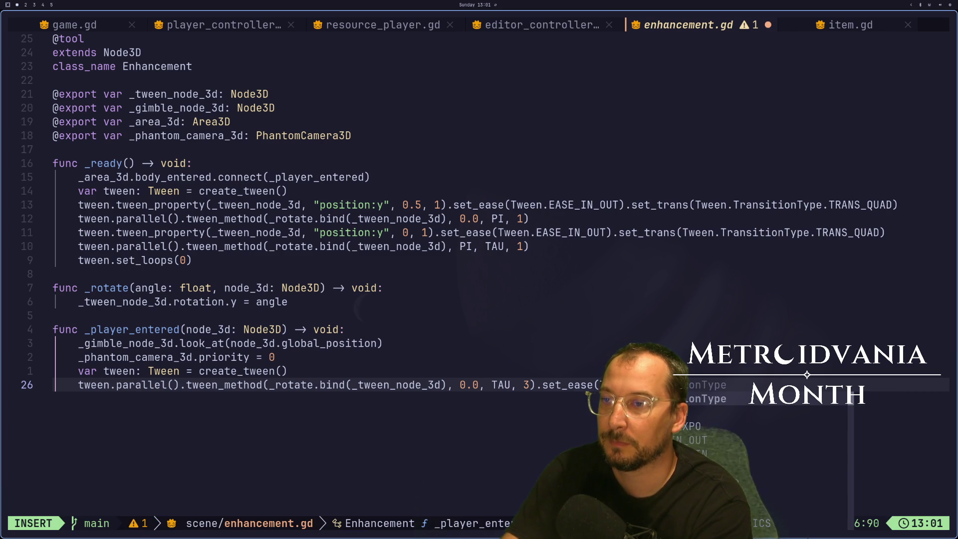
{"action": "type", "text": "EaseType."}
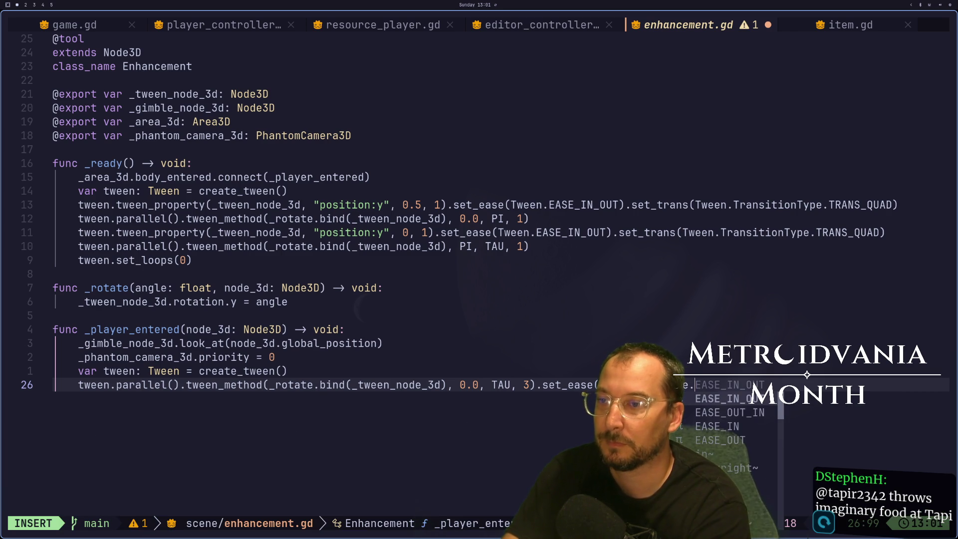
{"action": "key", "text": "ctrl+y"}
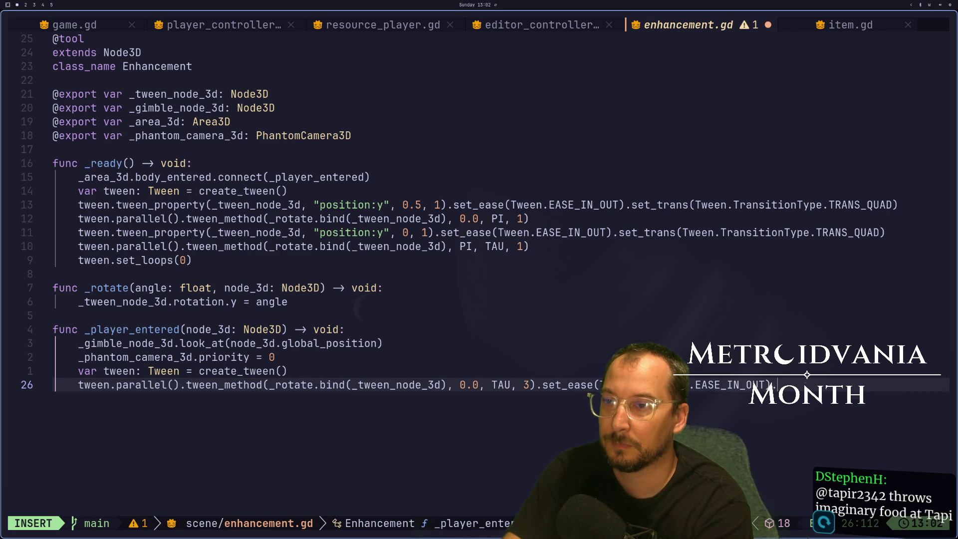
Chain .set_trans(Tween.TransitionType.TRANS_EXPO) onto the tween and save enhancement.gd.
{"action": "type", "text": ".s"}
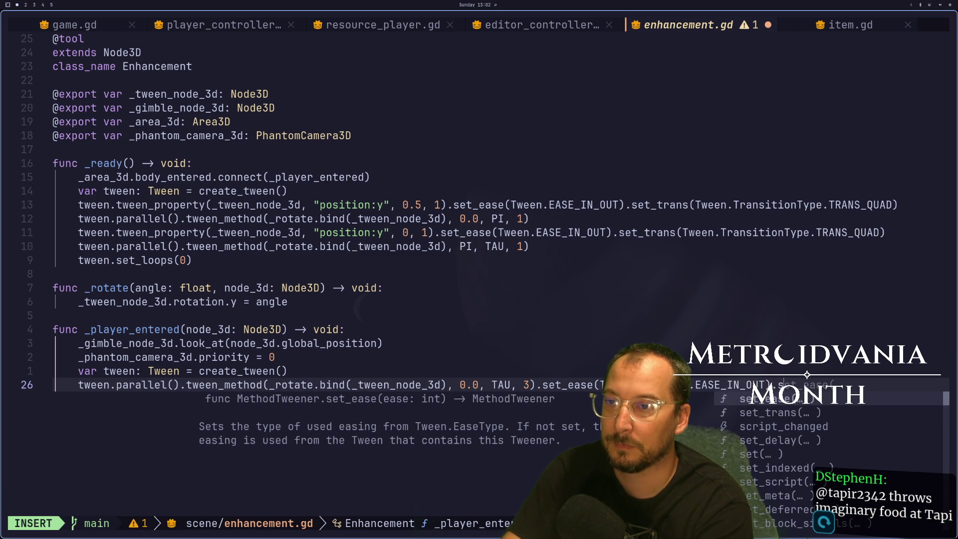
{"action": "key", "text": "ctrl+n"}
{"action": "key", "text": "ctrl+y"}
{"action": "type", "text": "Tween.Tra"}
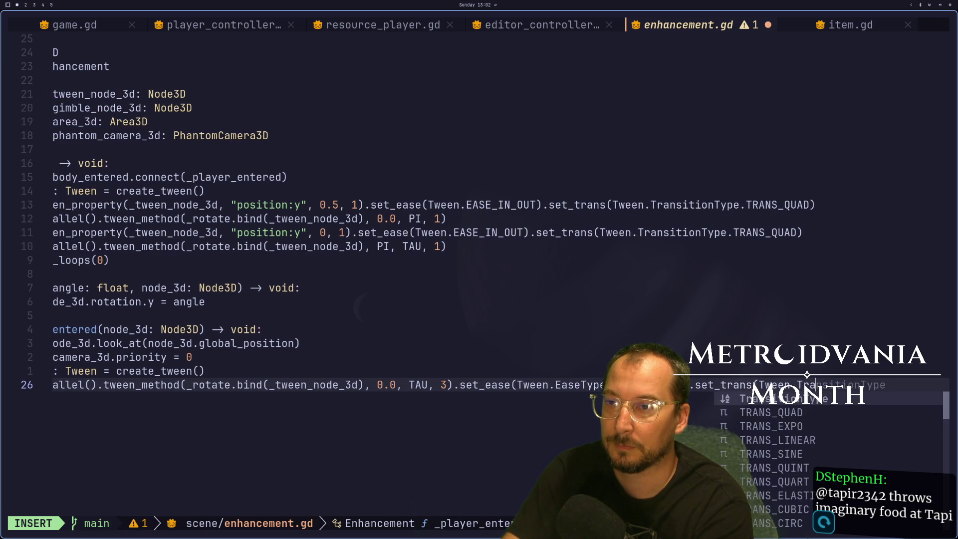
{"action": "key", "text": "ctrl+y"}
{"action": "type", "text": ".TransitionType."}
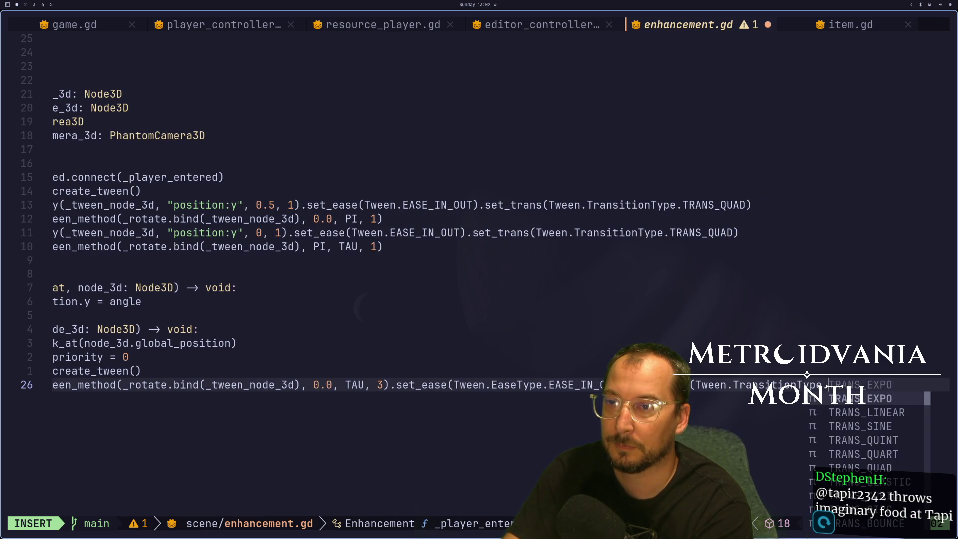
{"action": "key", "text": "ctrl+y"}
{"action": "key", "text": "Escape"}
{"action": "type", "text": ":w"}
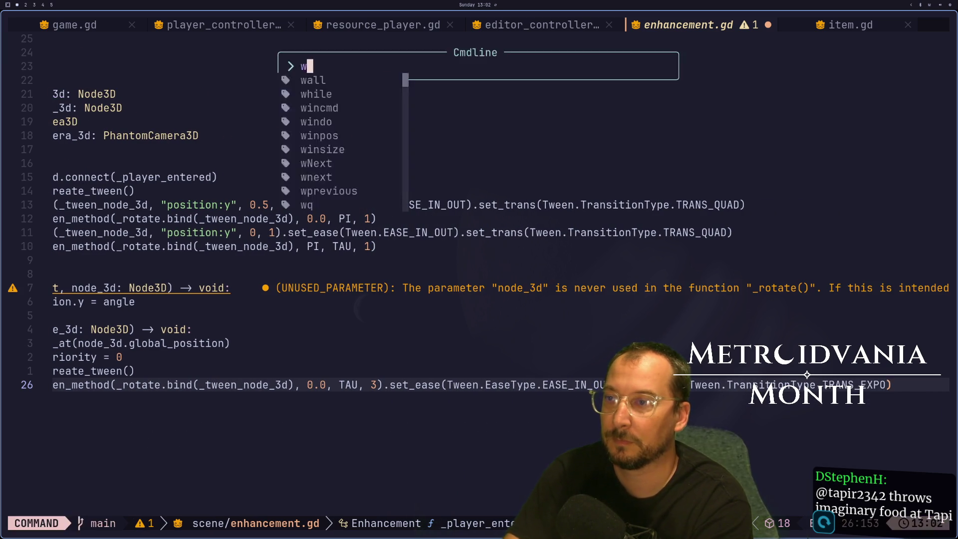
{"action": "key", "text": "Return"}
Review the EASE_IN_OUT / TRANS_EXPO rotate tween line in _player_entered and open a blank line below it.
{"action": "key", "text": "F"}
{"action": "key", "text": "w"}
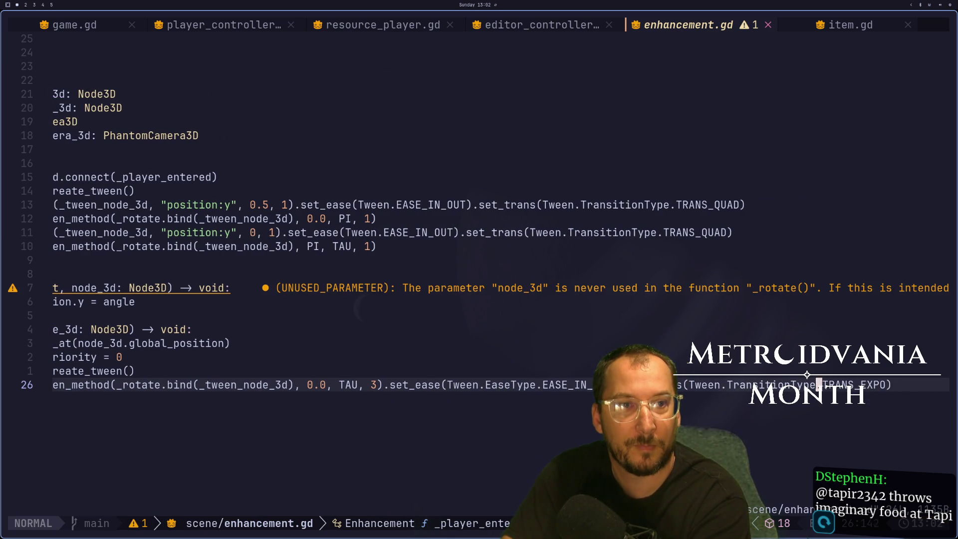
{"action": "key", "text": "h"}
{"action": "key", "text": "h"}
{"action": "key", "text": "h"}
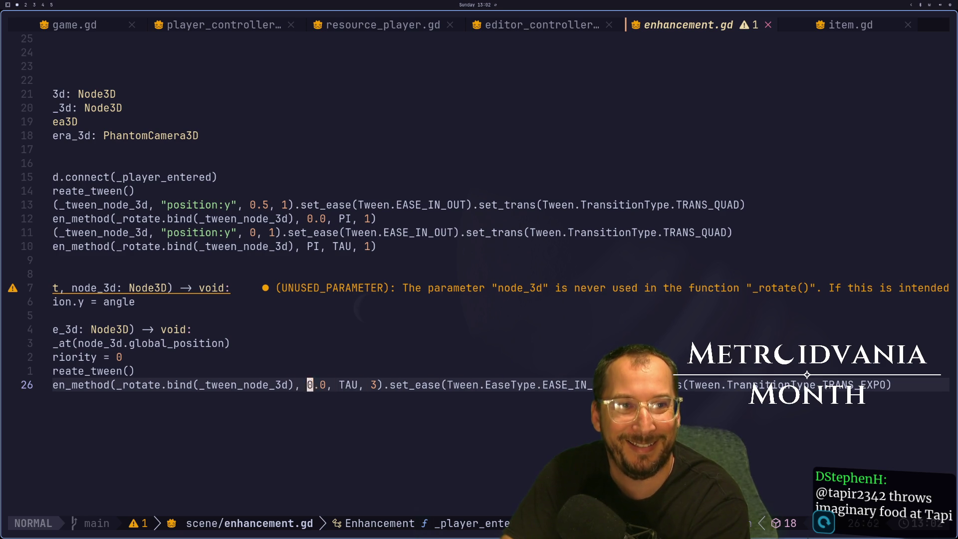
{"action": "key", "text": "h"}
{"action": "key", "text": "h"}
{"action": "key", "text": "h"}
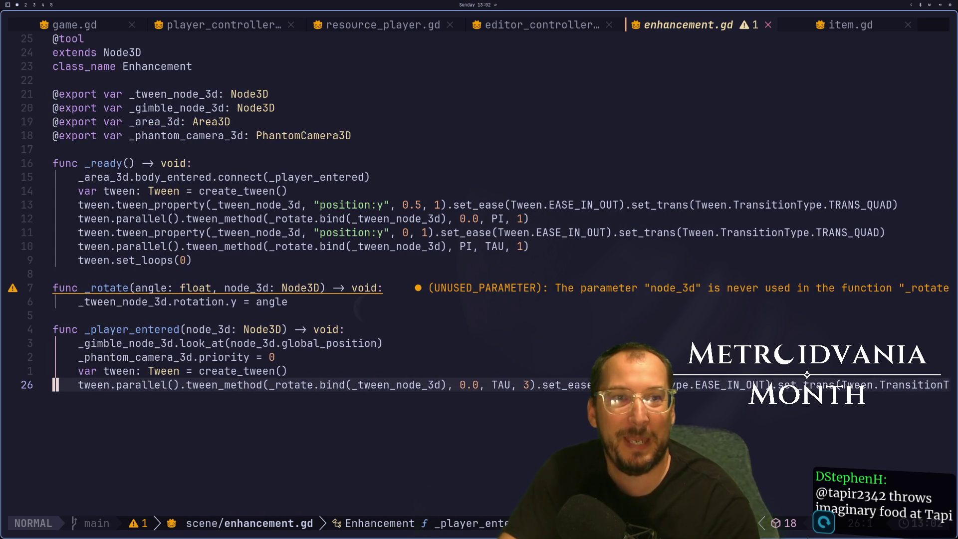
{"action": "key", "text": "super+4"}
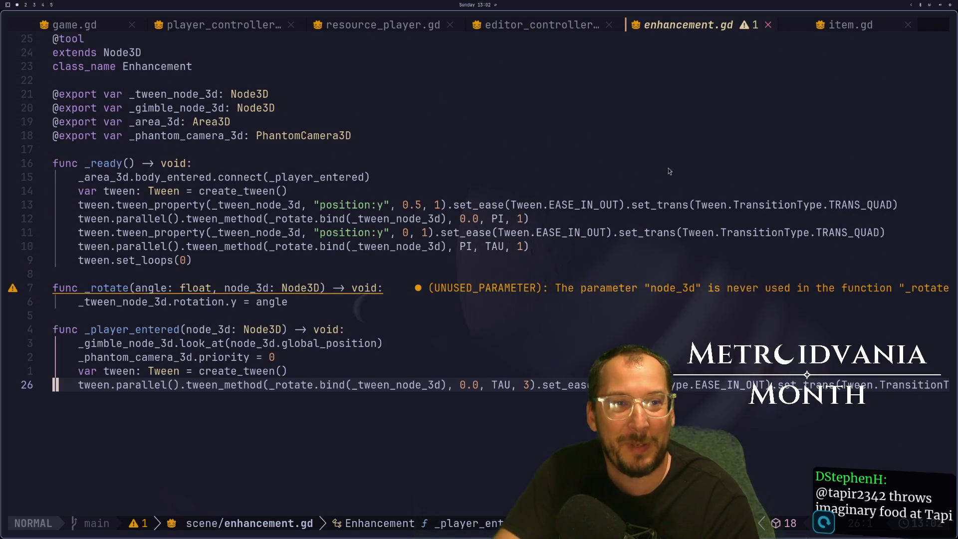
{"action": "left_click", "coordinate": [234, 329]}
{"action": "key", "text": "j"}
{"action": "key", "text": "j"}
{"action": "key", "text": "j"}
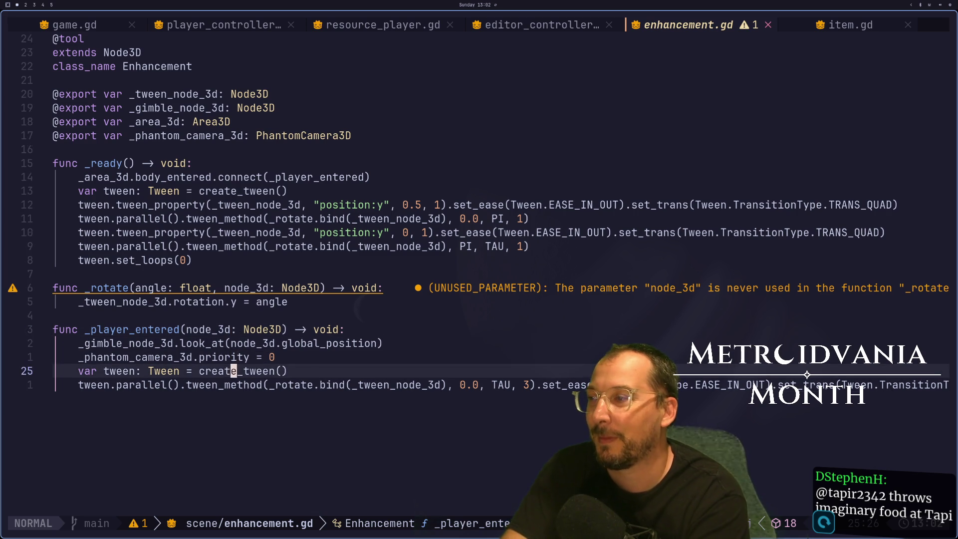
{"action": "key", "text": "w"}
{"action": "key", "text": "w"}
{"action": "key", "text": "w"}
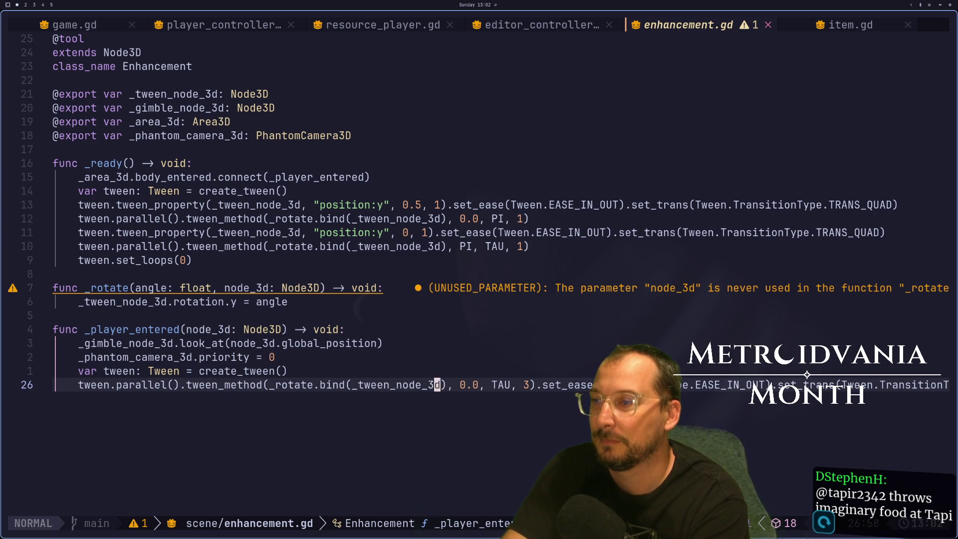
{"action": "key", "text": "w"}
{"action": "key", "text": "w"}
{"action": "key", "text": "w"}
{"action": "key", "text": "l"}
{"action": "key", "text": "l"}
{"action": "key", "text": "l"}
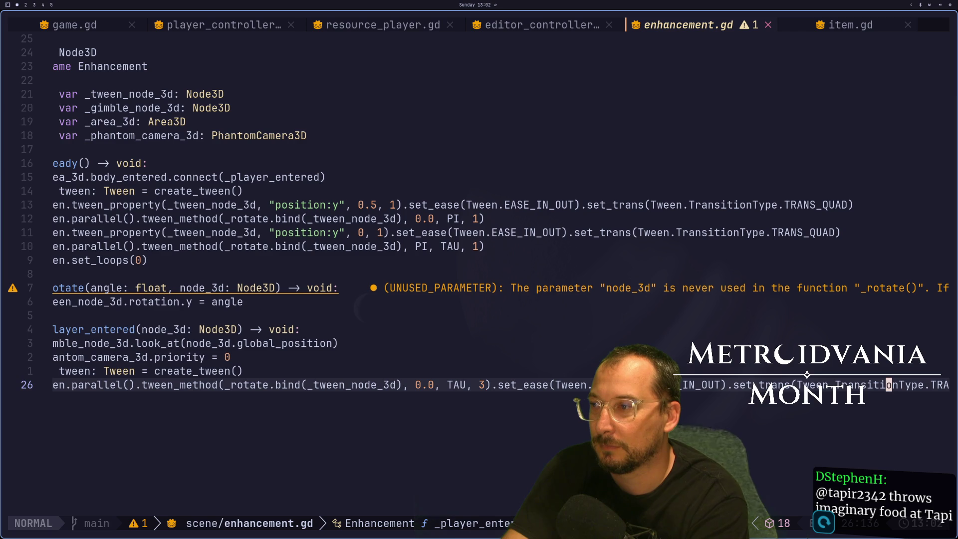
{"action": "key", "text": "i"}
{"action": "key", "text": "Escape"}
Add an 'await tween.finished' line at the end of _player_entered.
{"action": "type", "text": "o"}
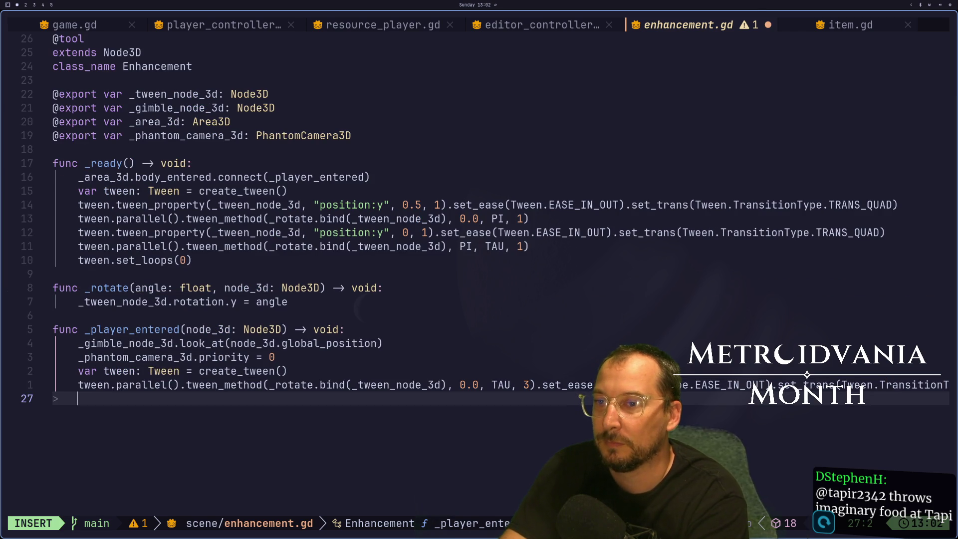
{"action": "type", "text": "awa"}
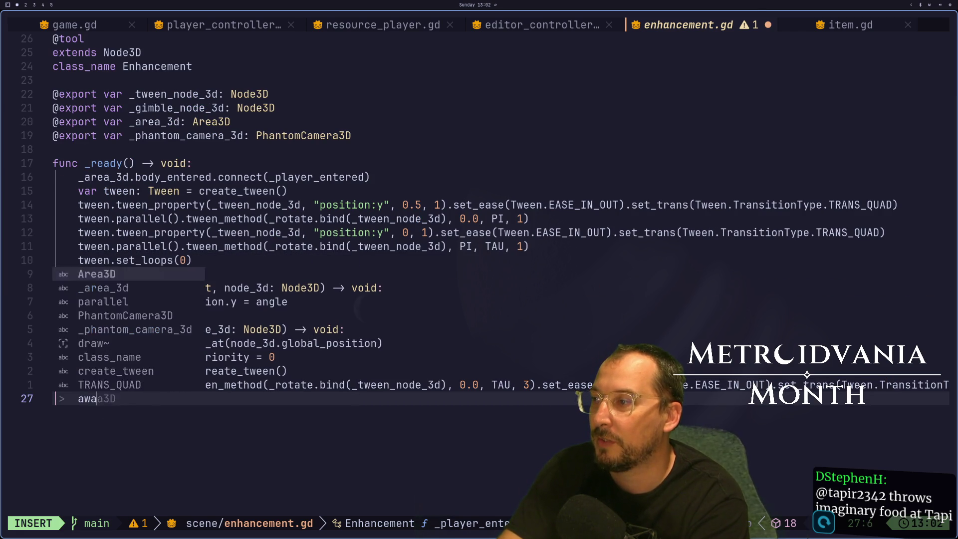
{"action": "type", "text": "it tween.finished"}
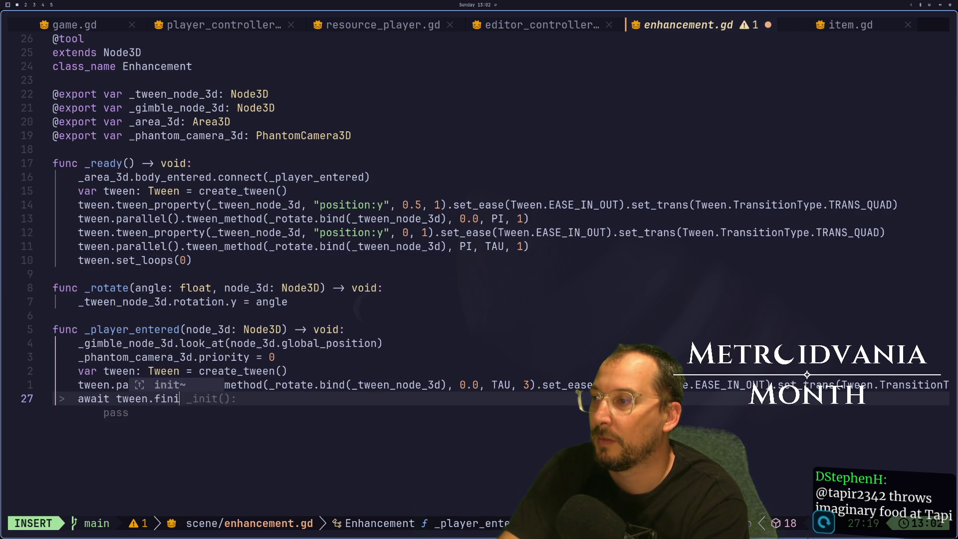
{"action": "key", "text": "Return"}
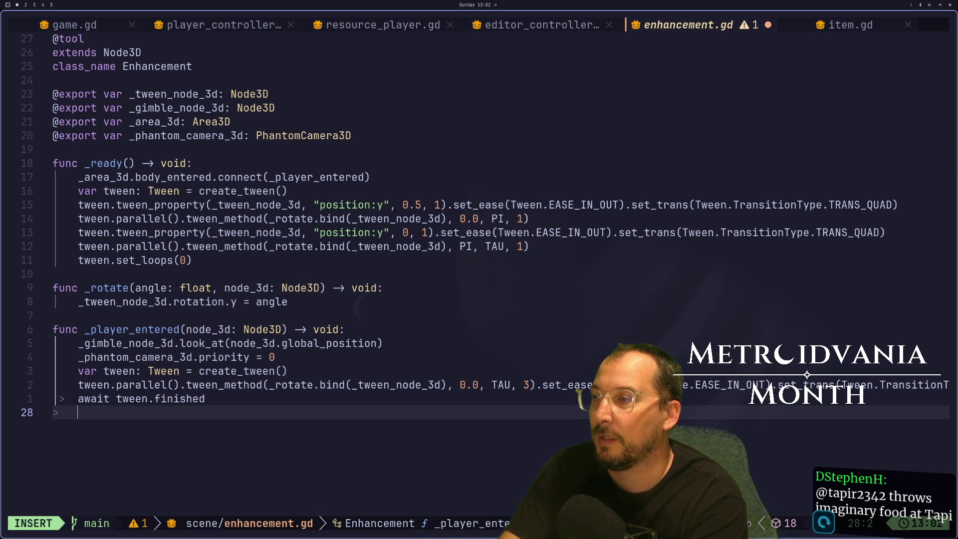
Add an indented '(node_3d as PlayerController)' cast line below the await.
{"action": "type", "text": "no"}
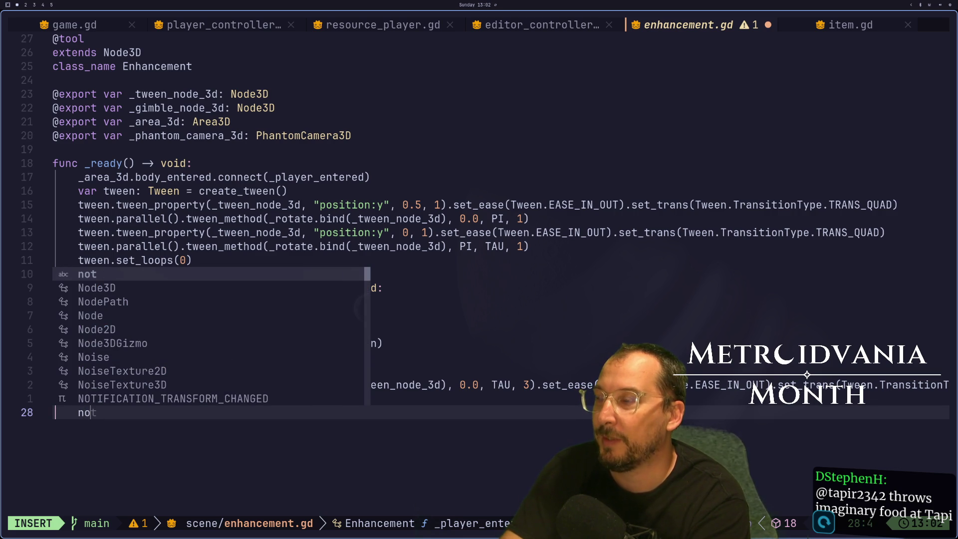
{"action": "key", "text": "BackSpace"}
{"action": "key", "text": "BackSpace"}
{"action": "type", "text": "Game.pl"}
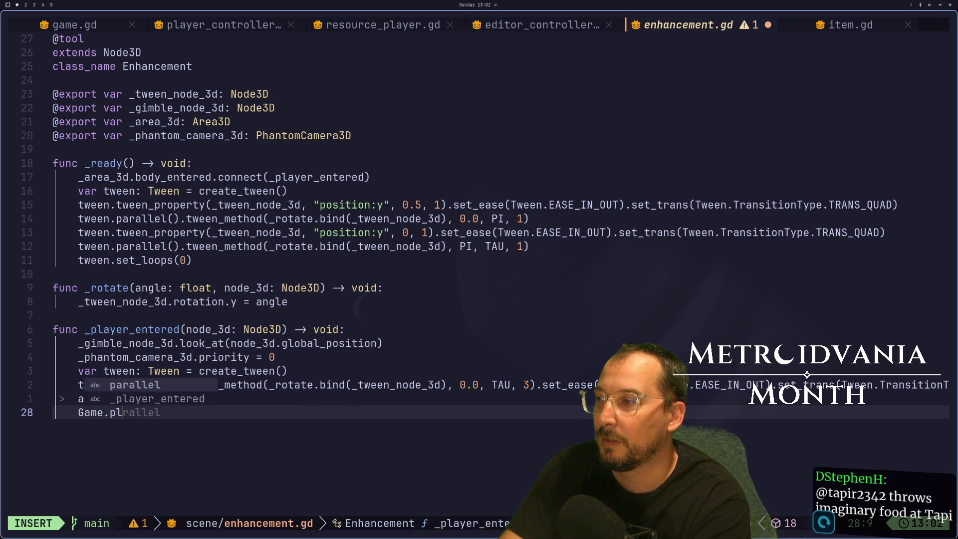
{"action": "key", "text": "BackSpace"}
{"action": "key", "text": "BackSpace"}
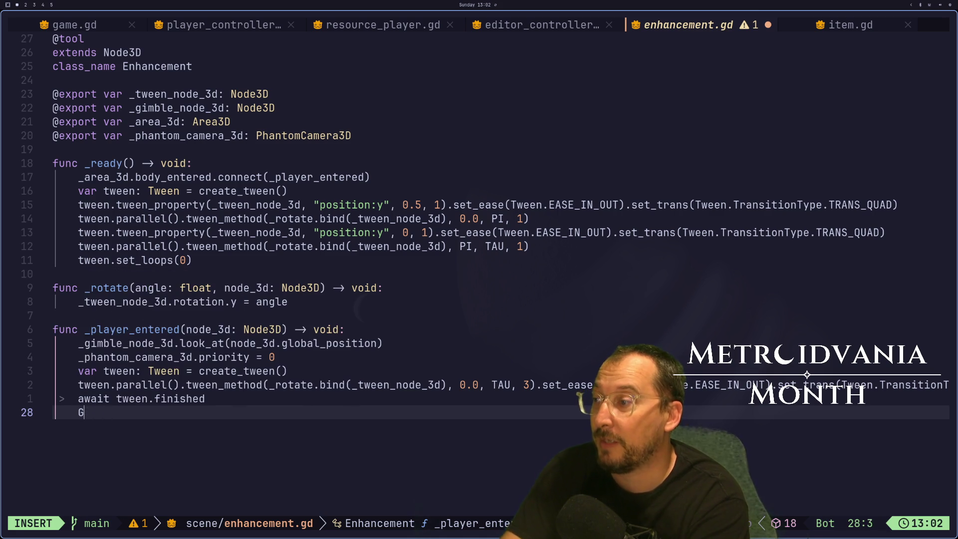
{"action": "key", "text": "Escape"}
{"action": "key", "text": "k"}
{"action": "key", "text": "k"}
{"action": "key", "text": "k"}
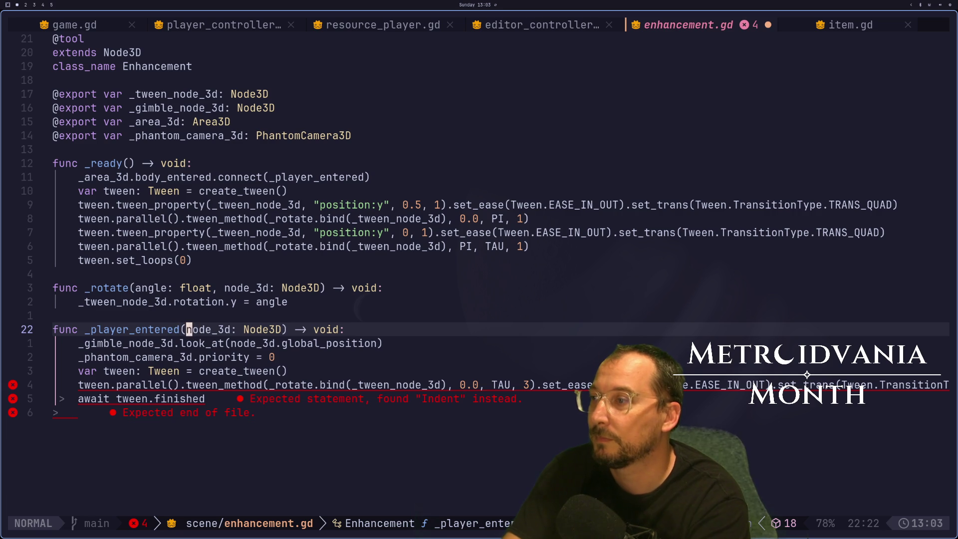
{"action": "key", "text": "j"}
{"action": "key", "text": "j"}
{"action": "key", "text": "j"}
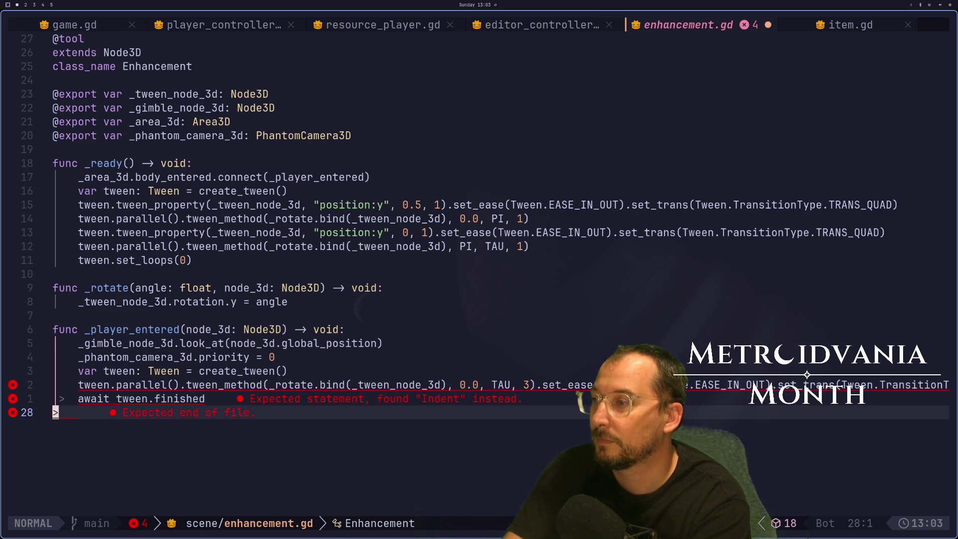
{"action": "key", "text": "i"}
{"action": "key", "text": "Tab"}
{"action": "key", "text": "Tab"}
{"action": "type", "text": "(node_3d"}
{"action": "key", "text": "Escape"}
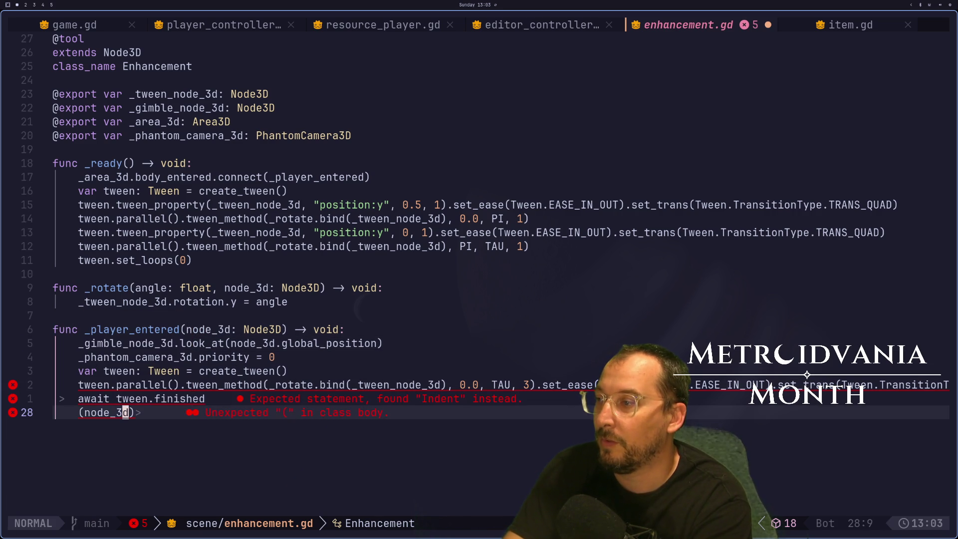
{"action": "type", "text": "a as PlayerCpnte"}
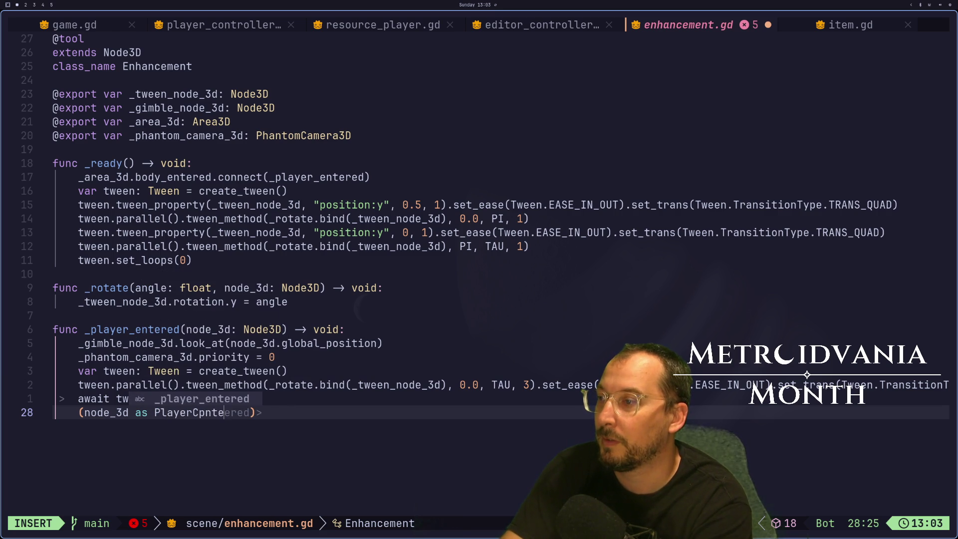
{"action": "type", "text": "ller"}
{"action": "key", "text": "Escape"}
{"action": "key", "text": "A"}
{"action": "key", "text": "Escape"}
{"action": "key", "text": "super+2"}
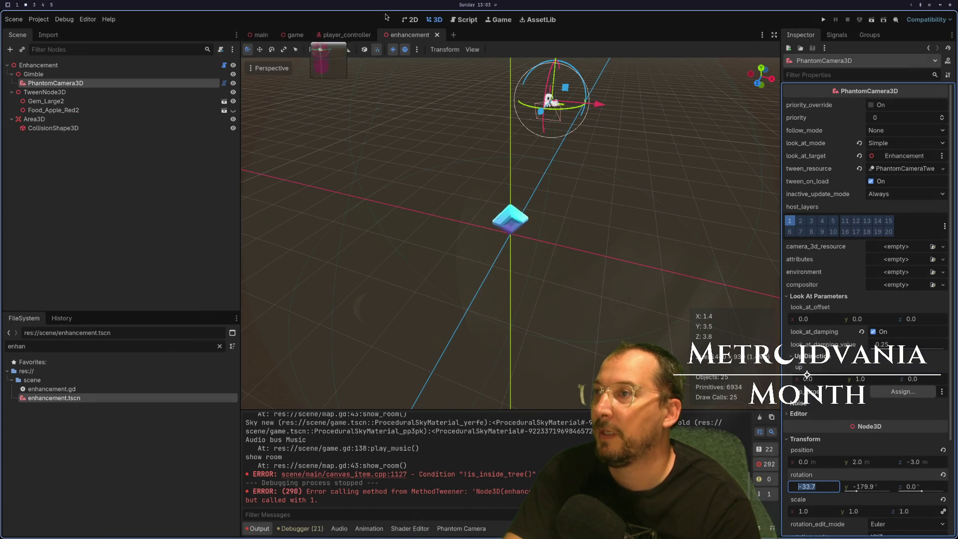
Open the player_controller scene and send its PlayerController root's script to the external editor.
{"action": "left_click", "coordinate": [340, 35]}
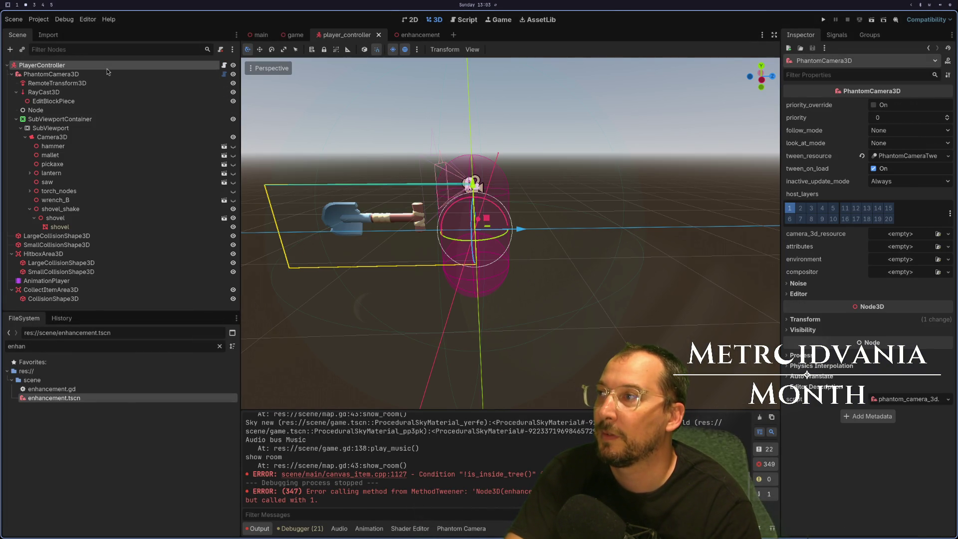
{"action": "left_click", "coordinate": [107, 68]}
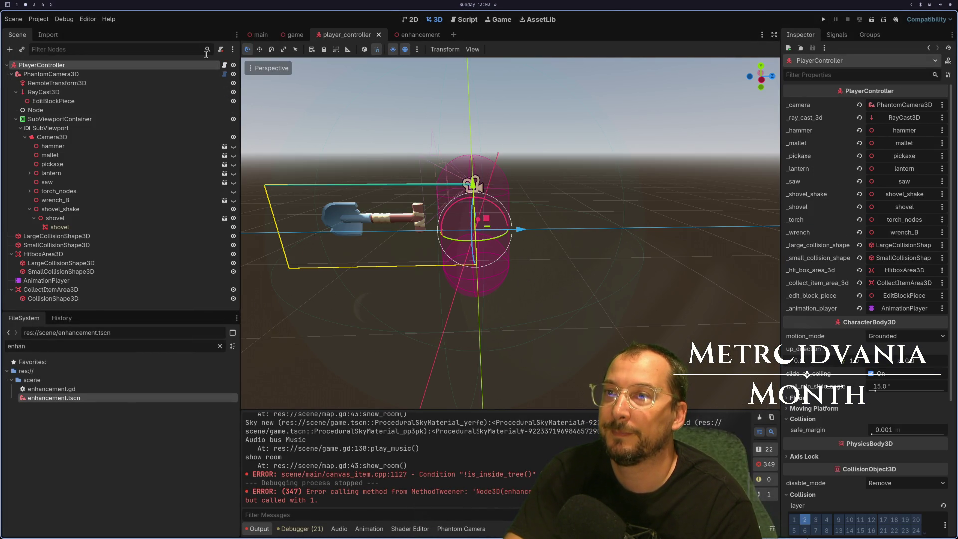
{"action": "left_click", "coordinate": [224, 65]}
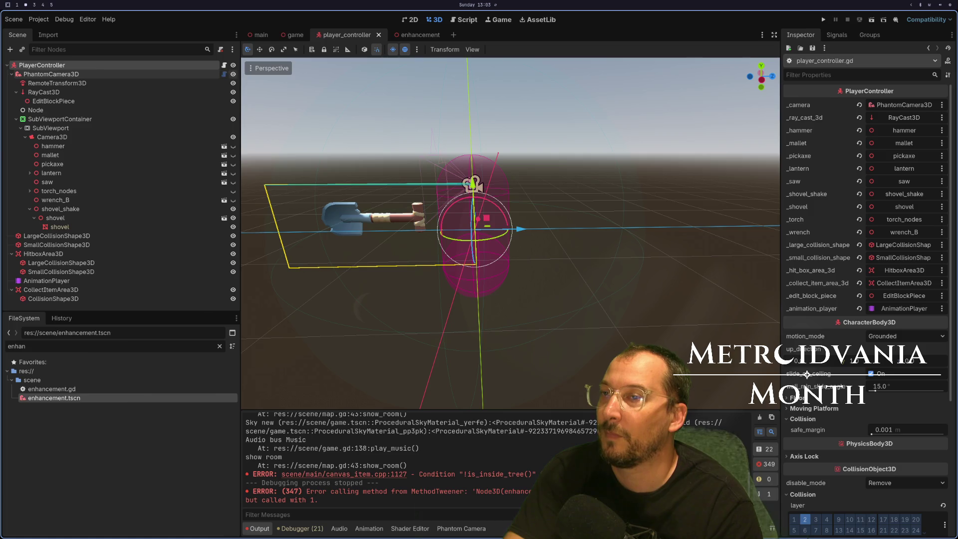
{"action": "key", "text": "shift+l"}
{"action": "key", "text": "shift+l"}
{"action": "key", "text": "shift+l"}
Bring up player_controller.gd and locate the _camera export line.
{"action": "key", "text": "shift+h"}
{"action": "key", "text": "shift+h"}
{"action": "key", "text": "shift+h"}
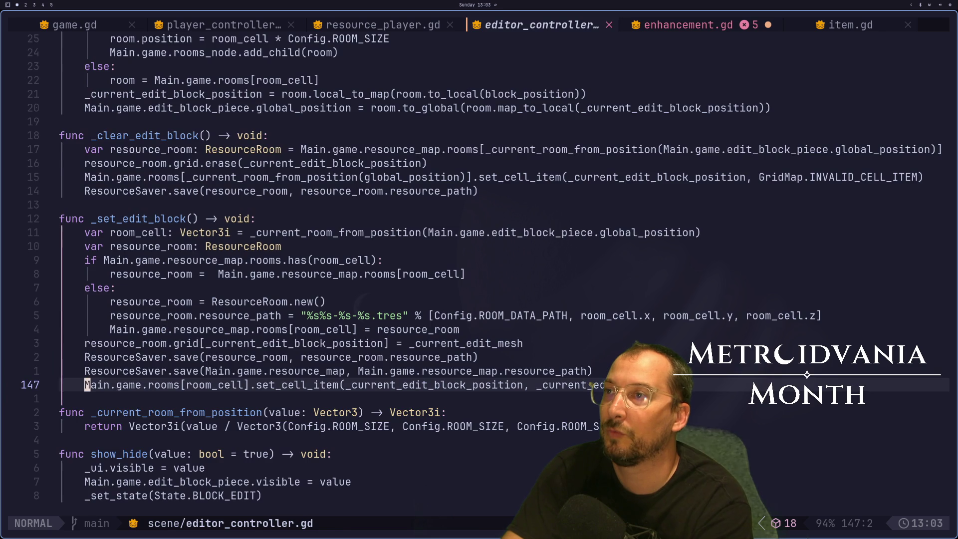
{"action": "key", "text": "shift+h"}
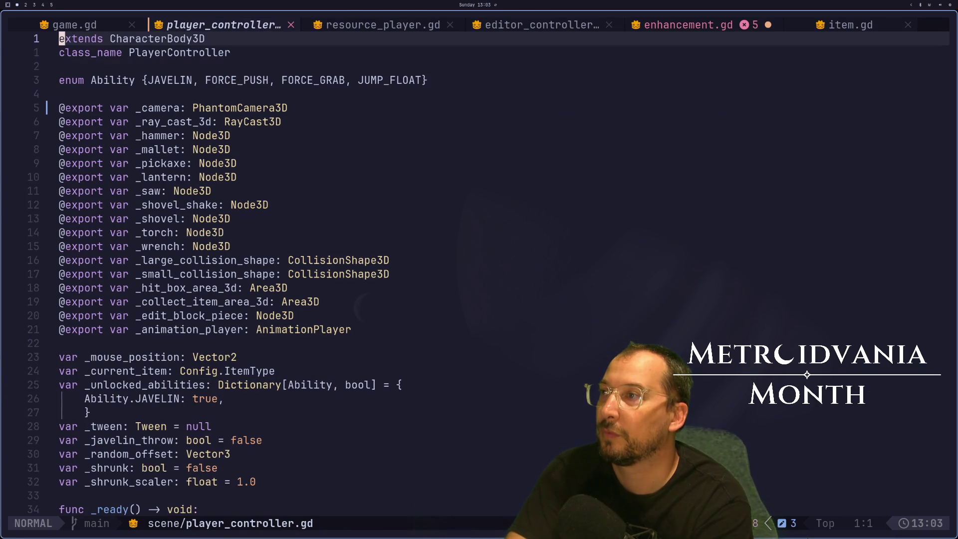
{"action": "key", "text": "j"}
{"action": "key", "text": "6"}
{"action": "key", "text": "j"}
{"action": "key", "text": "k"}
{"action": "key", "text": "l"}
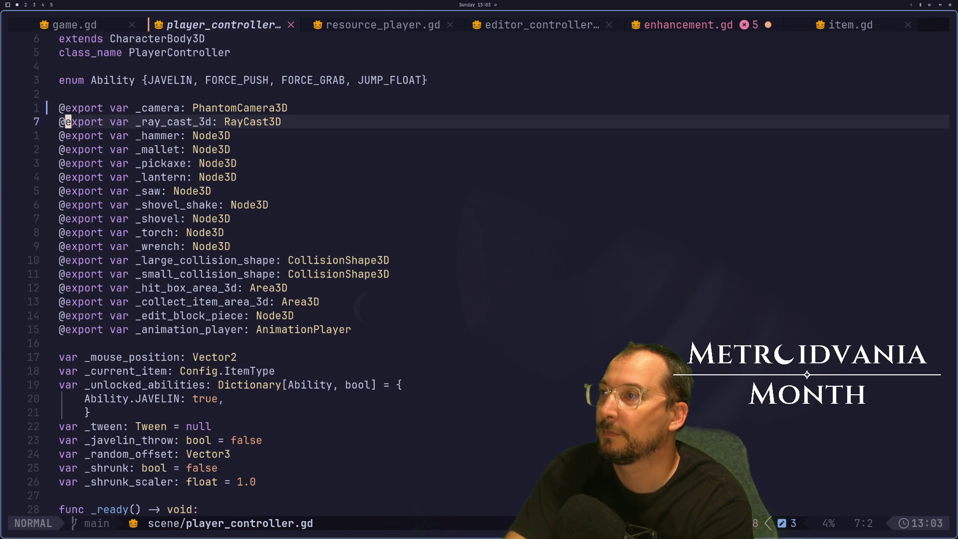
{"action": "key", "text": "k"}
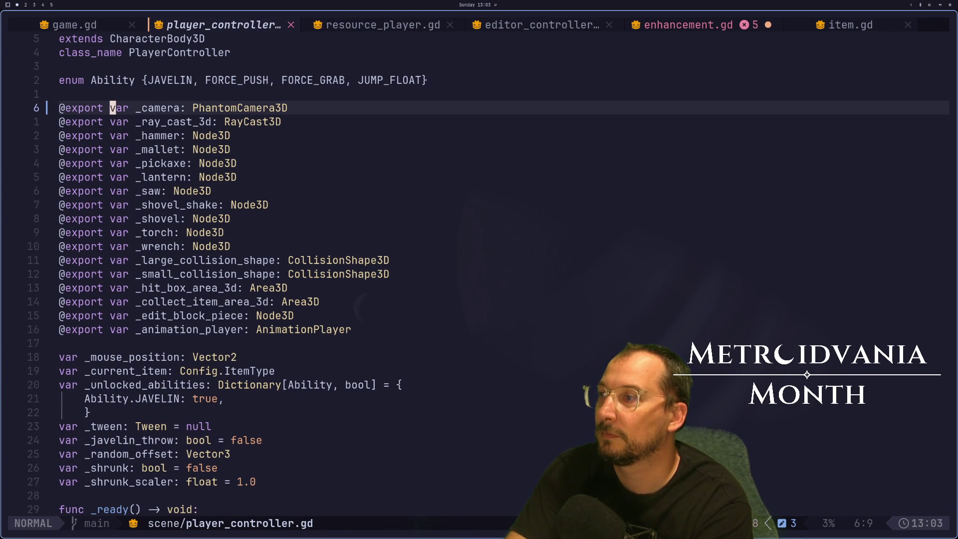
{"action": "key", "text": "j"}
{"action": "key", "text": "j"}
{"action": "key", "text": "j"}
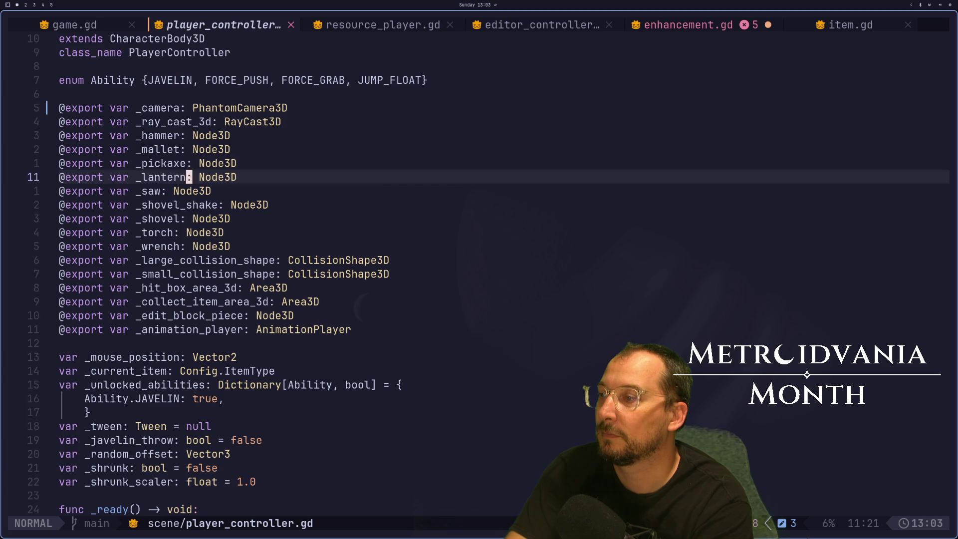
{"action": "key", "text": "j"}
{"action": "key", "text": "j"}
{"action": "key", "text": "j"}
{"action": "key", "text": "k"}
{"action": "key", "text": "k"}
{"action": "key", "text": "k"}
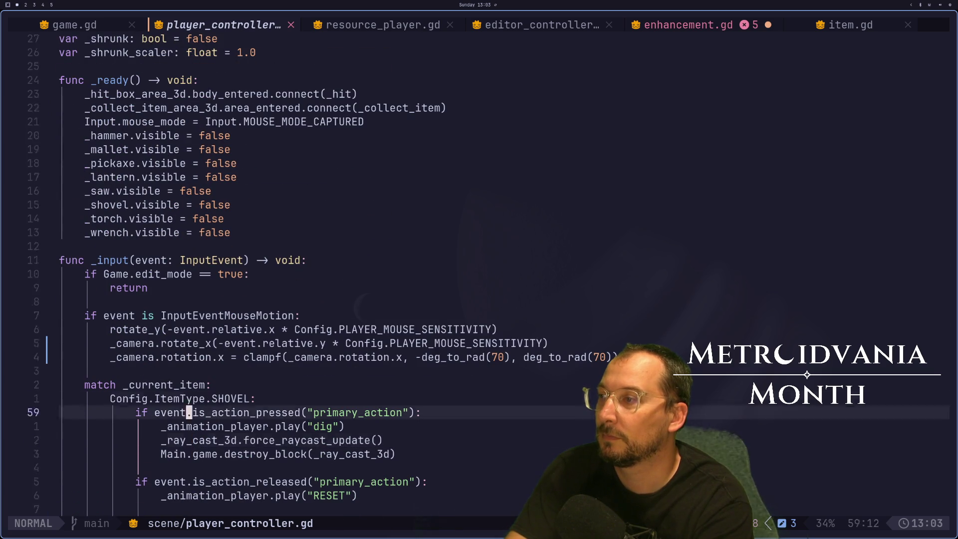
{"action": "key", "text": "k"}
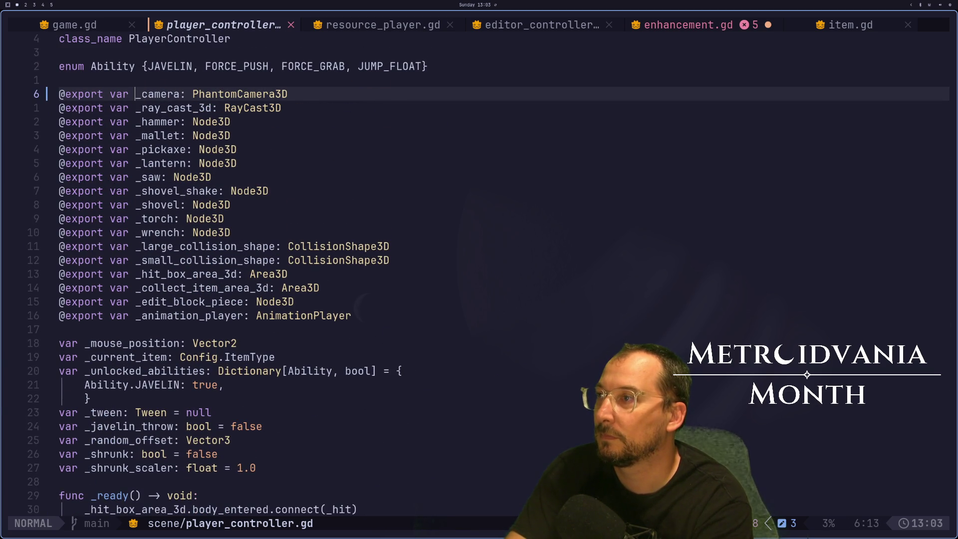
Try renaming _camera by hand, undo it, then attempt an LSP rename with <leader>cr.
{"action": "key", "text": "i"}
{"action": "key", "text": "Delete"}
{"action": "type", "text": "p"}
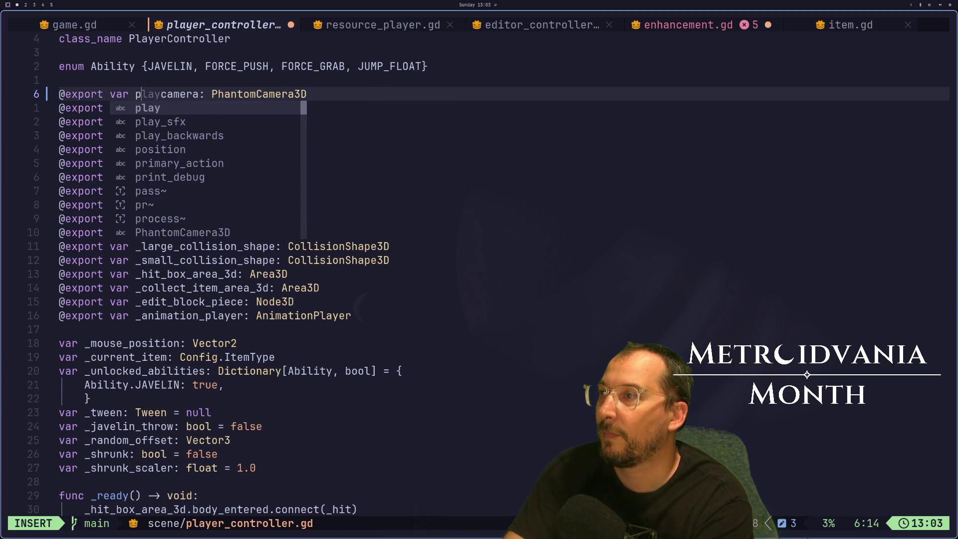
{"action": "type", "text": "han"}
{"action": "key", "text": "Escape"}
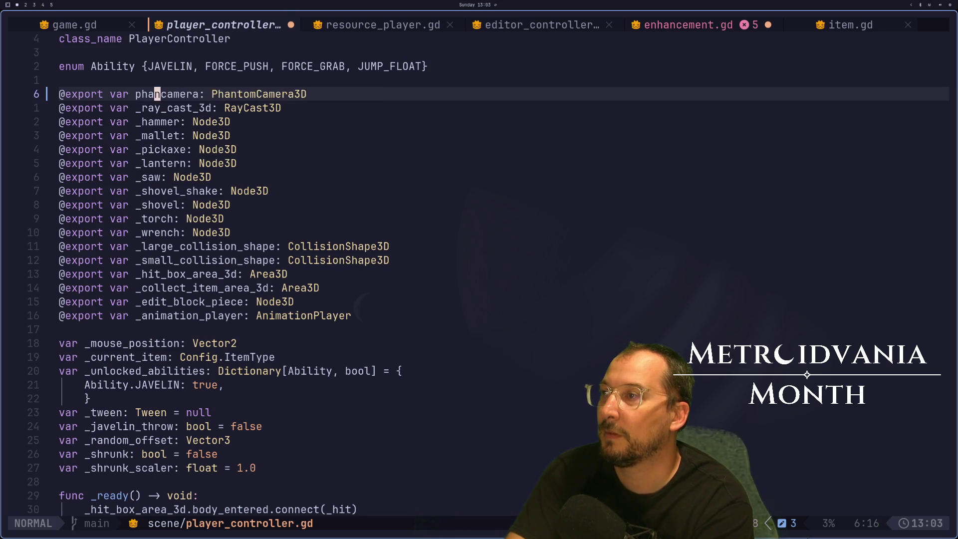
{"action": "key", "text": "u"}
{"action": "key", "text": "space"}
{"action": "key", "text": "c"}
{"action": "key", "text": "r"}
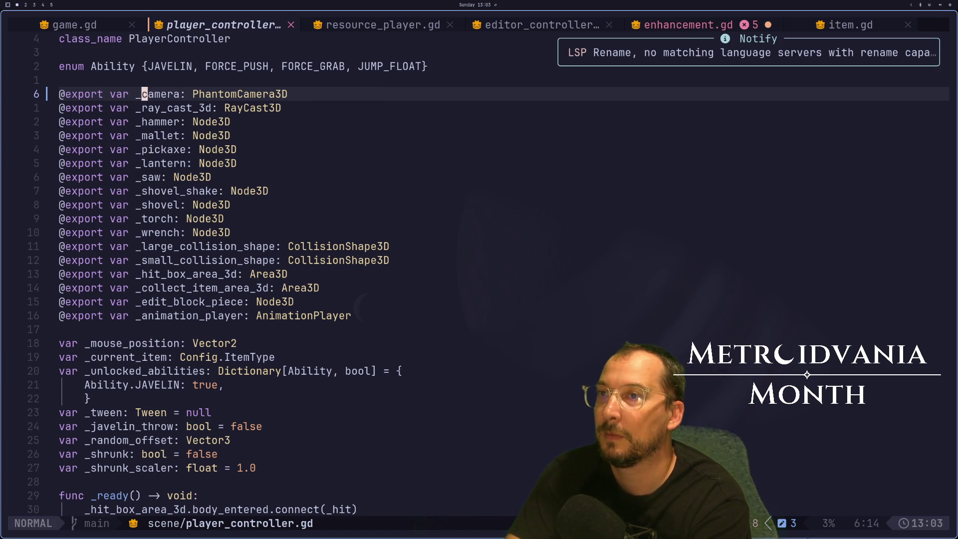
{"action": "key", "text": "shift+semicolon"}
Quit Neovim, saving the unsaved enhancement.gd.
{"action": "type", "text": "q"}
{"action": "key", "text": "Return"}
{"action": "key", "text": "y"}
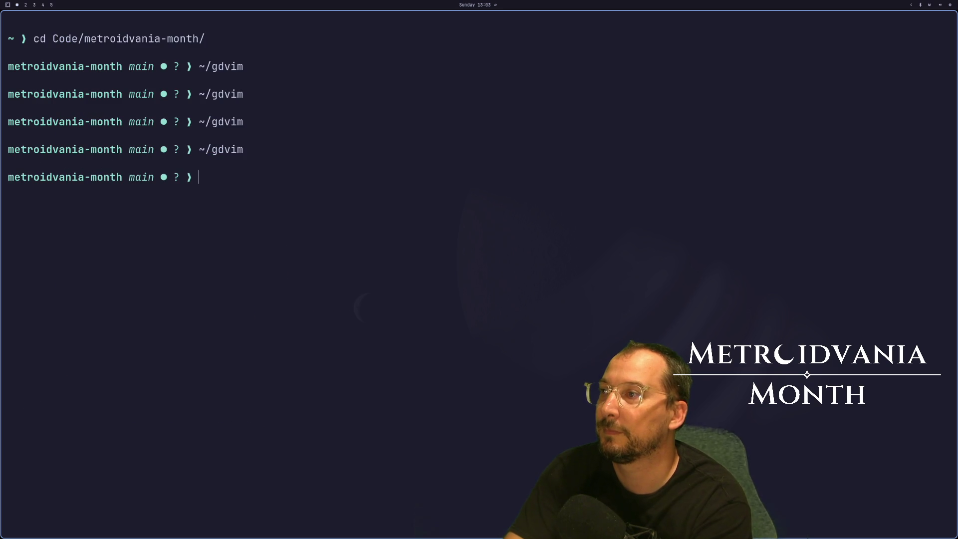
Relaunch gdvim on metroidvania-month, open player_controller.gd, and start renaming _camera.
{"action": "key", "text": "Return"}
{"action": "key", "text": "space"}
{"action": "key", "text": "f"}
{"action": "key", "text": "p"}
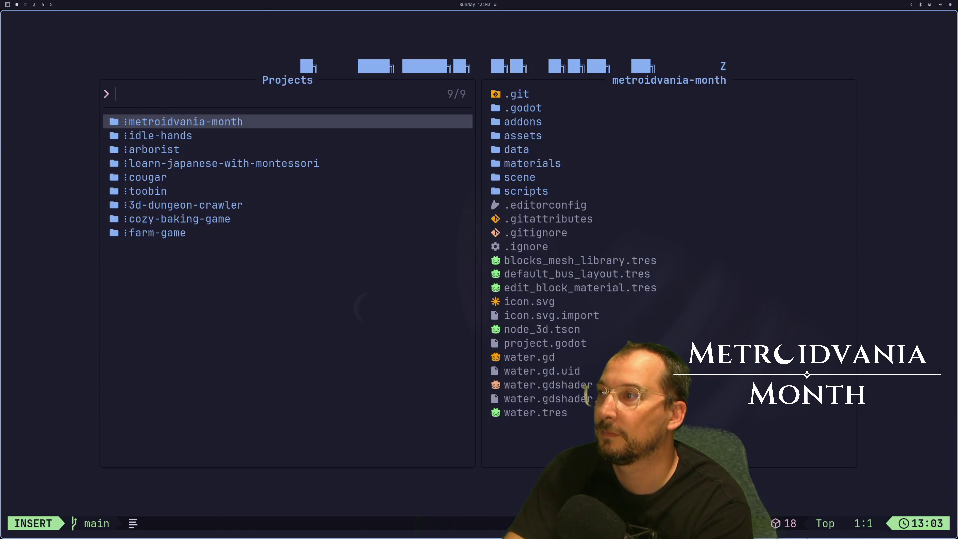
{"action": "key", "text": "Return"}
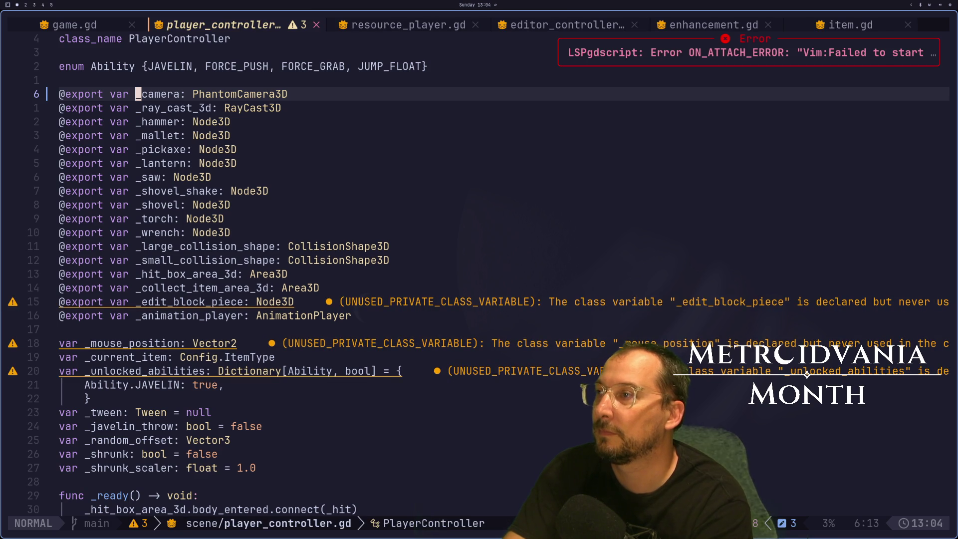
{"action": "key", "text": "space"}
{"action": "key", "text": "c"}
{"action": "key", "text": "r"}
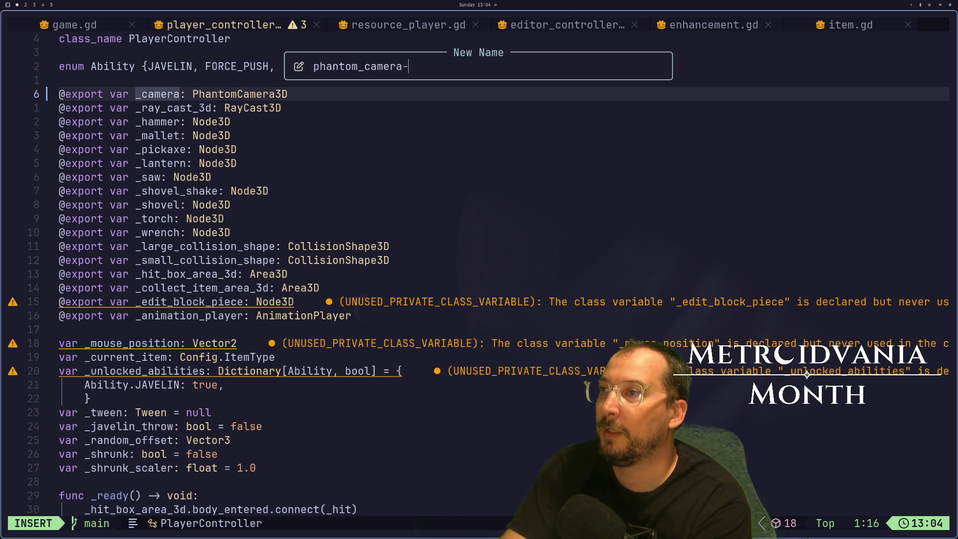
Rename _camera to phantom_camera_3d and save player_controller.gd.
{"action": "key", "text": "Return"}
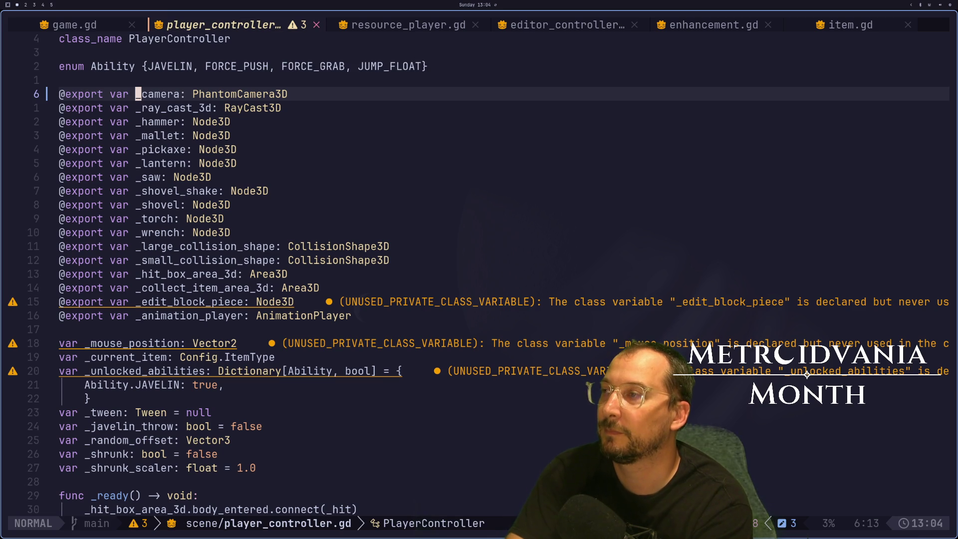
{"action": "type", "text": ":w"}
{"action": "key", "text": "Return"}
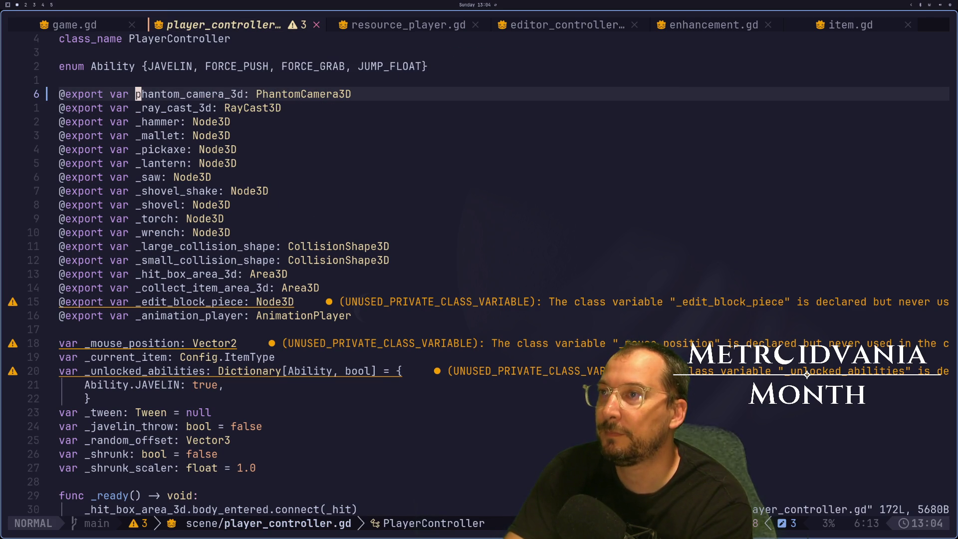
Switch buffers back to enhancement.gd at the await tween.finished line.
{"action": "key", "text": "shift+h"}
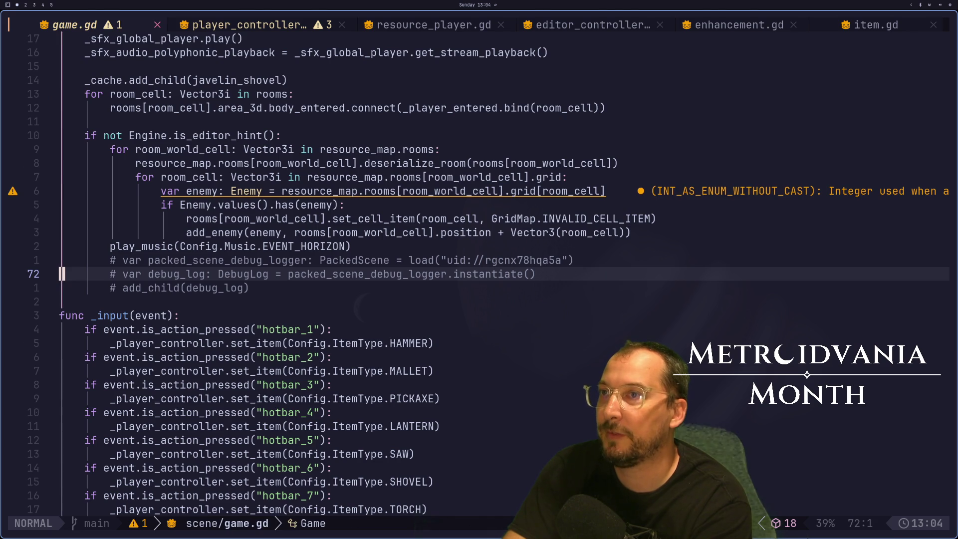
{"action": "key", "text": "shift+h"}
{"action": "key", "text": "shift+h"}
{"action": "key", "text": "k"}
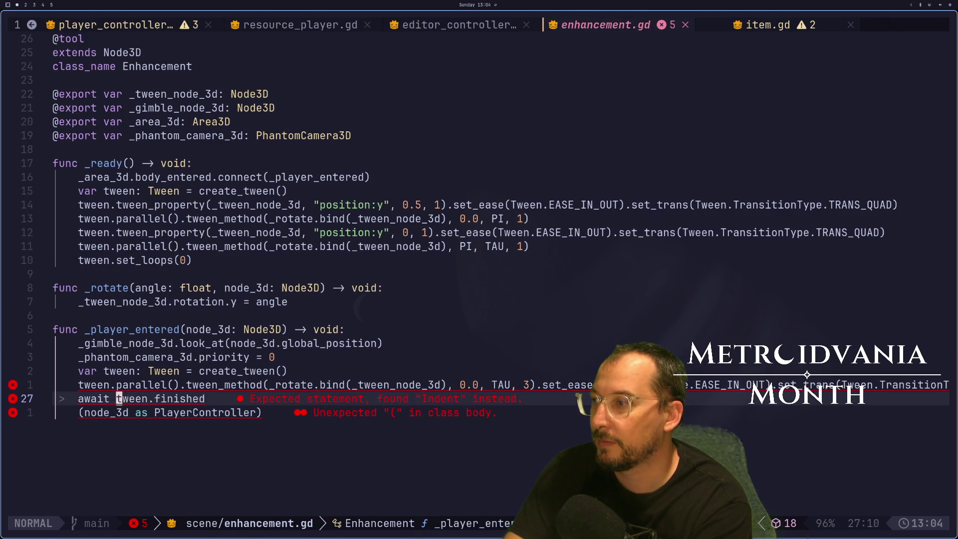
Fix the indentation of the await tween.finished line.
{"action": "key", "text": "i"}
{"action": "key", "text": "BackSpace"}
{"action": "key", "text": "BackSpace"}
{"action": "key", "text": "Tab"}
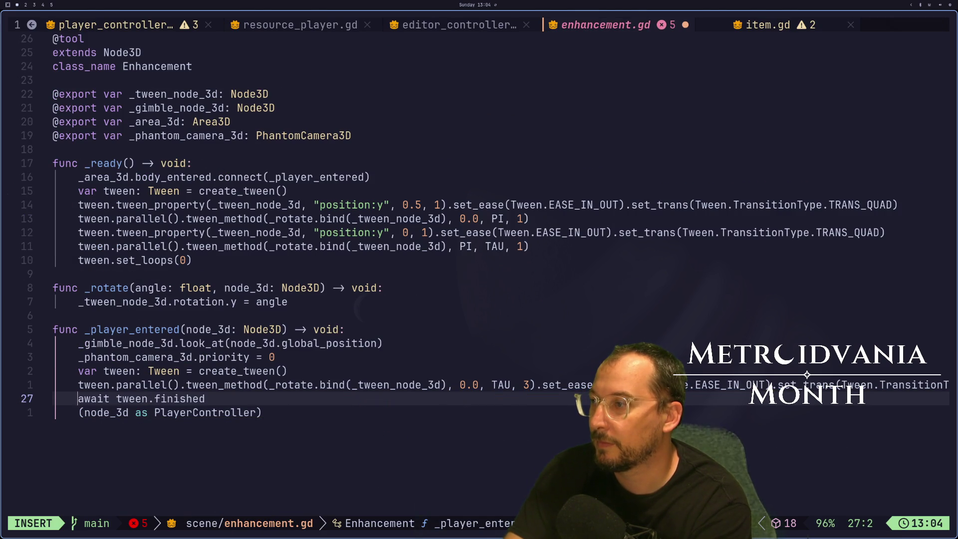
{"action": "key", "text": "Escape"}
{"action": "key", "text": "j"}
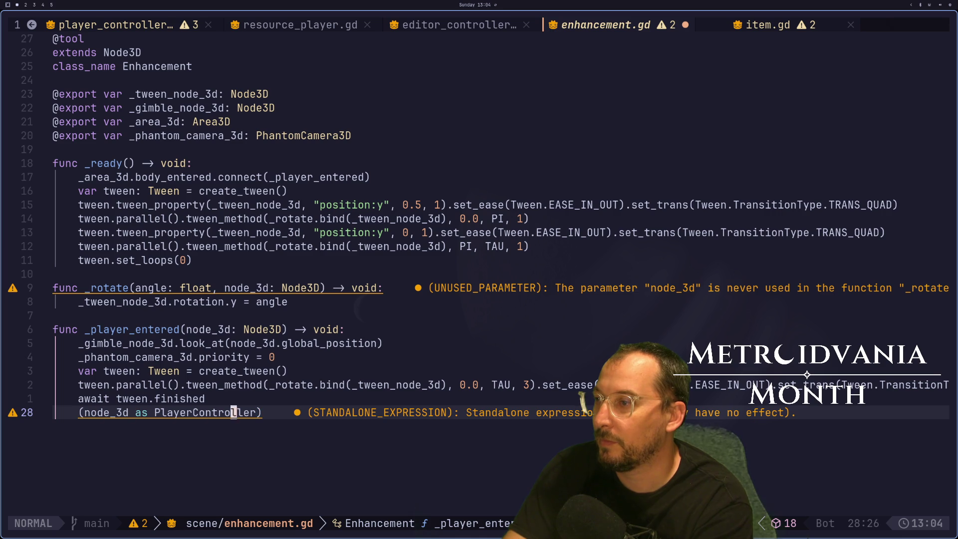
Complete the cast line as '.phantom_camera_3d.priority = 0' and save enhancement.gd.
{"action": "key", "text": "shift+a"}
{"action": "type", "text": ".pha"}
{"action": "key", "text": "Return"}
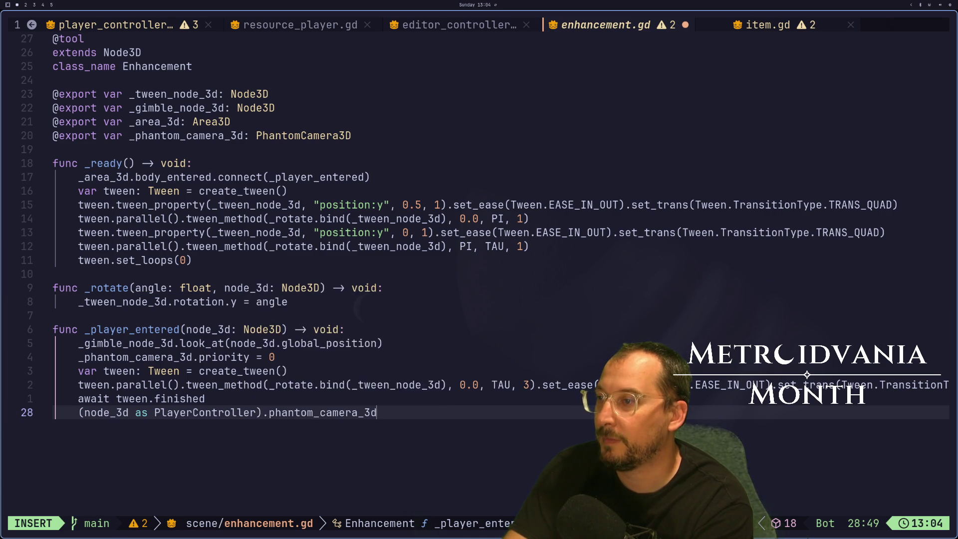
{"action": "type", "text": "."}
{"action": "key", "text": "Escape"}
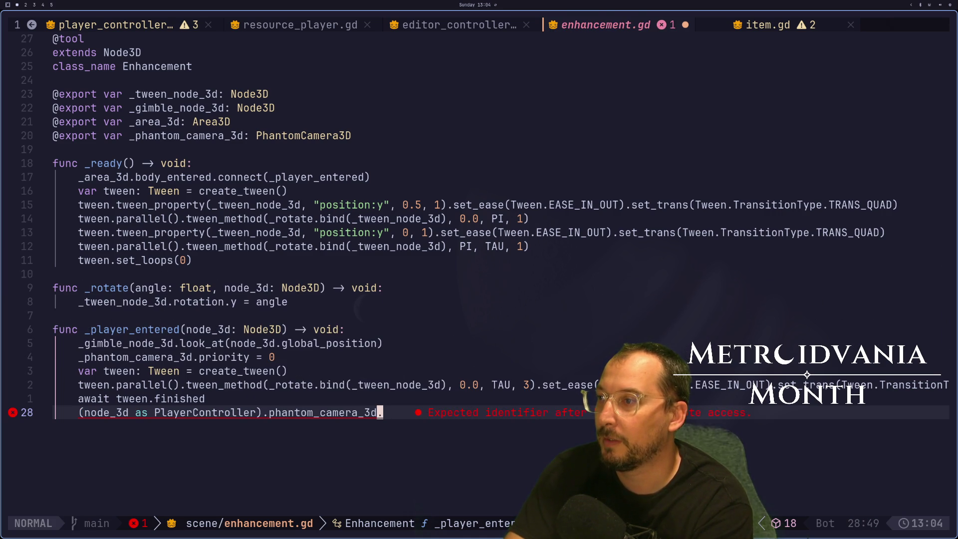
{"action": "type", "text": "a_3d.pri"}
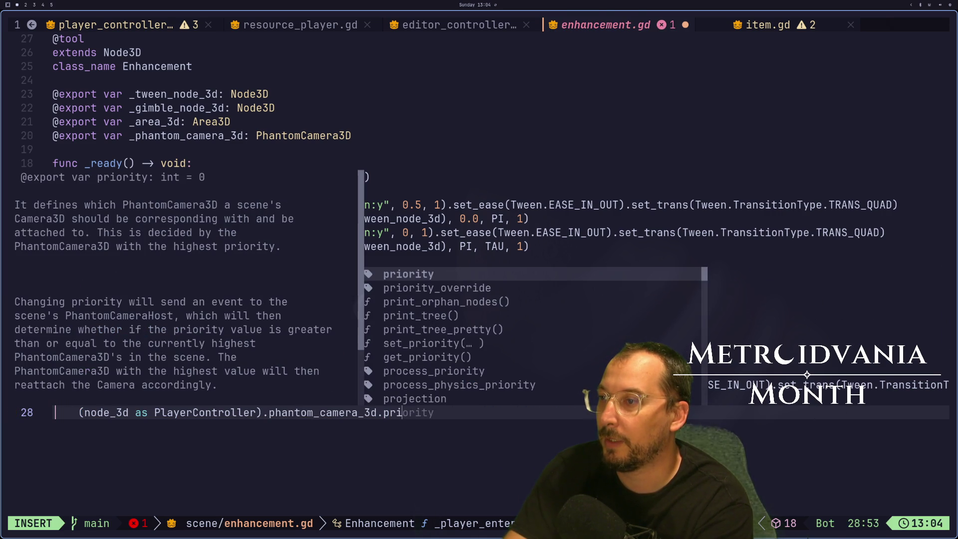
{"action": "key", "text": "Return"}
{"action": "key", "text": "Escape"}
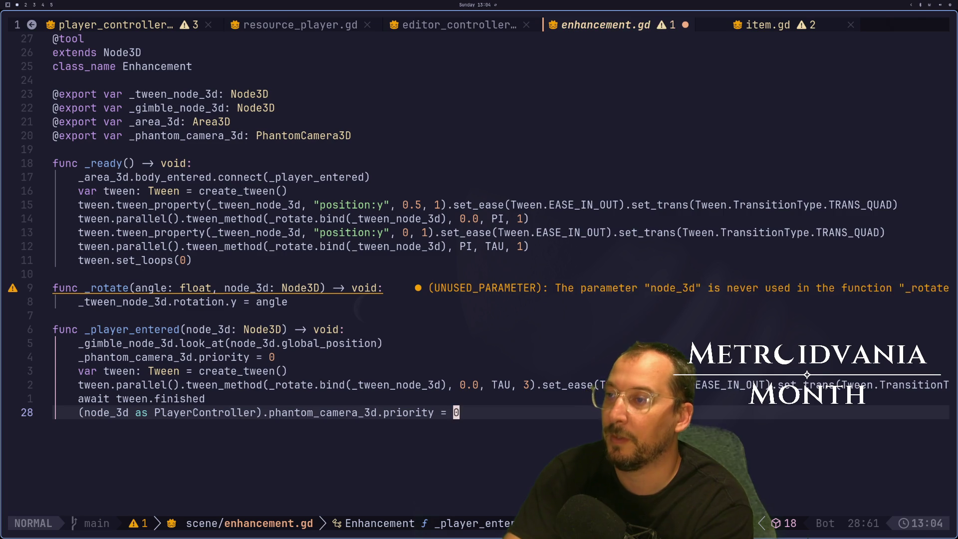
{"action": "type", "text": ":w"}
{"action": "key", "text": "Return"}
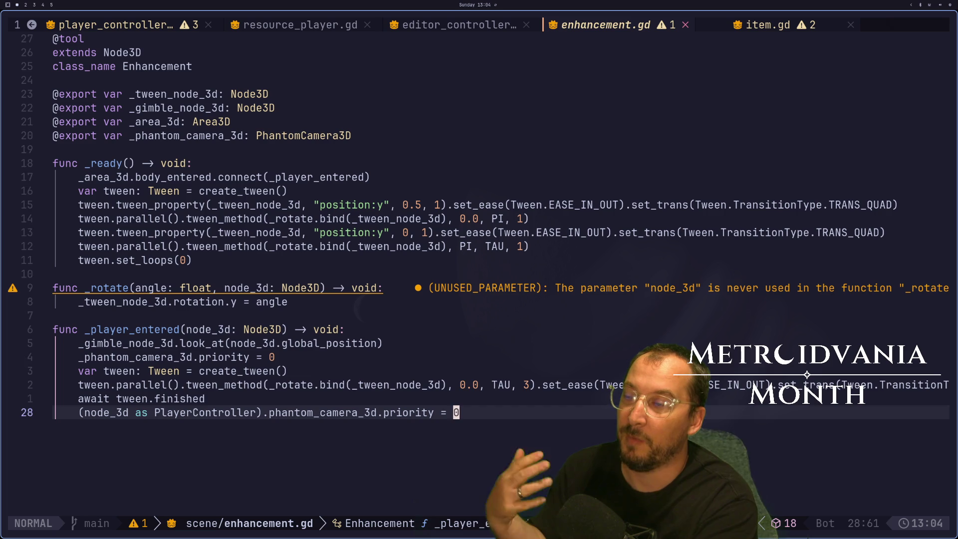
{"action": "key", "text": "k"}
{"action": "key", "text": "k"}
{"action": "key", "text": "j"}
{"action": "key", "text": "j"}
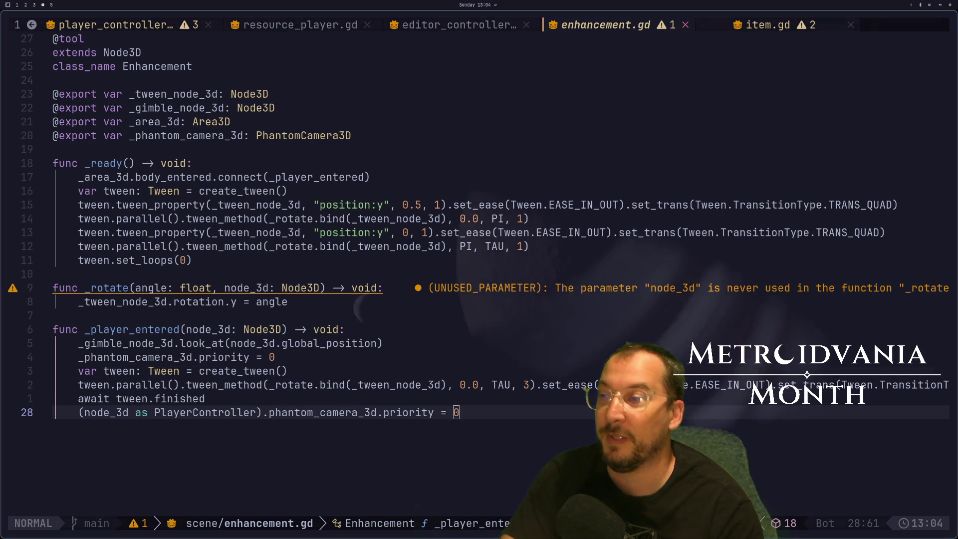
{"action": "key", "text": "super+2"}
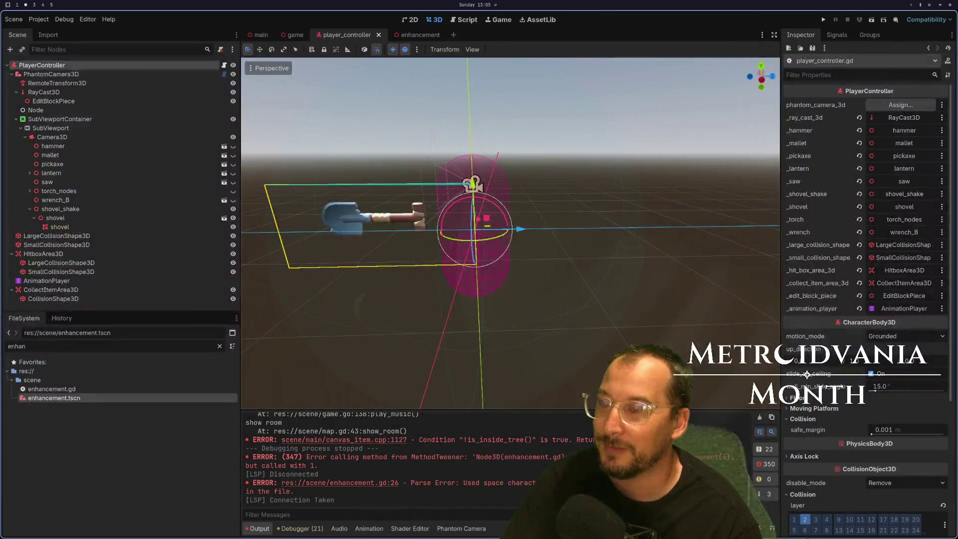
Run the project from Godot to test the new player-entry code.
{"action": "key", "text": "super+4"}
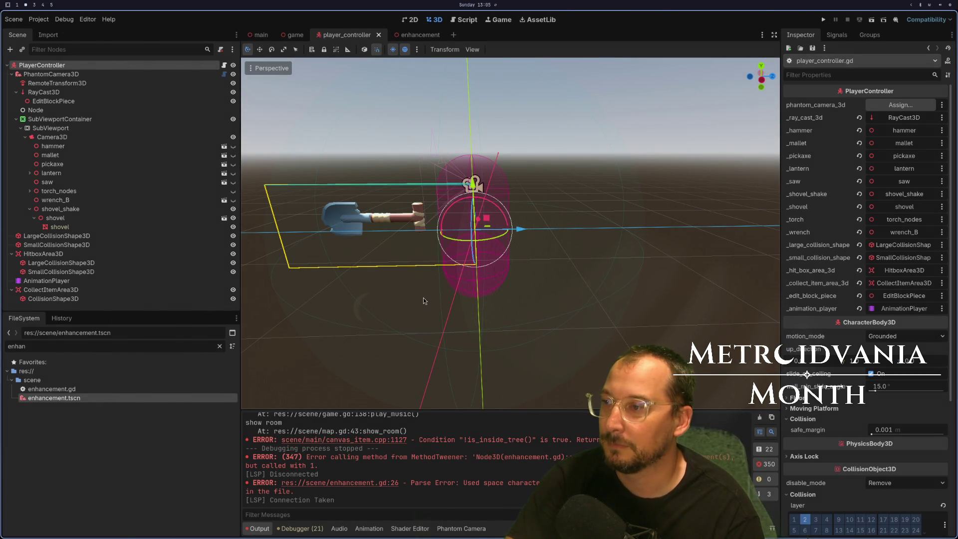
{"action": "key", "text": "super+1"}
{"action": "key", "text": "super+2"}
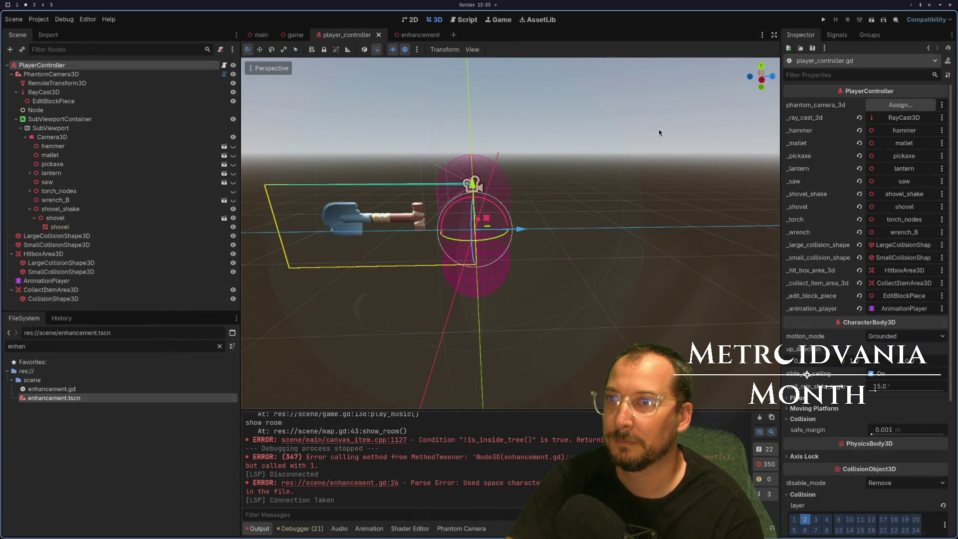
{"action": "left_click", "coordinate": [822, 22]}
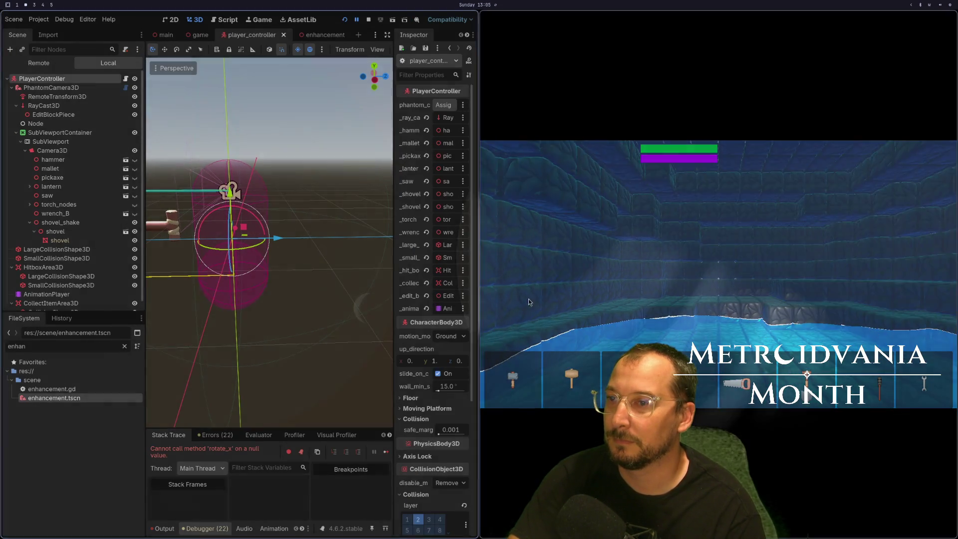
Select the PlayerController node in the Local scene tree.
{"action": "key", "text": "super+1"}
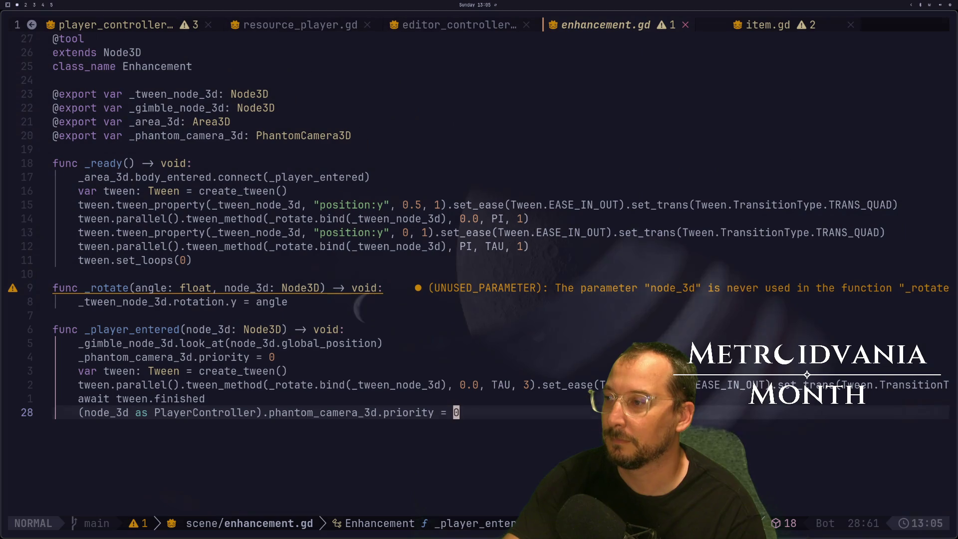
{"action": "key", "text": "super+2"}
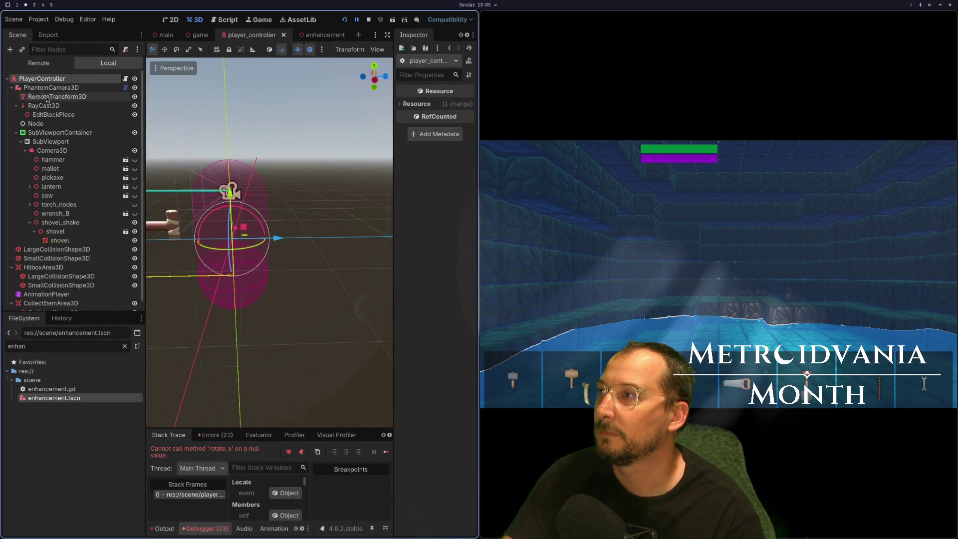
{"action": "left_click", "coordinate": [45, 63]}
{"action": "left_click", "coordinate": [108, 63]}
{"action": "left_click", "coordinate": [42, 78]}
Assign PhantomCamera3D to the phantom_camera_3d export and relaunch the game with F5.
{"action": "left_click", "coordinate": [442, 104]}
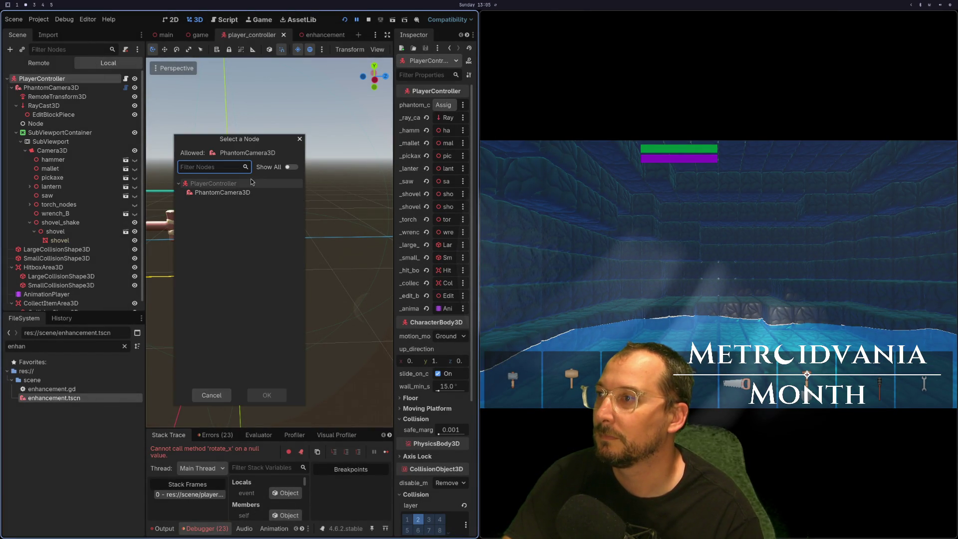
{"action": "double_click", "coordinate": [222, 192]}
{"action": "key", "text": "F5"}
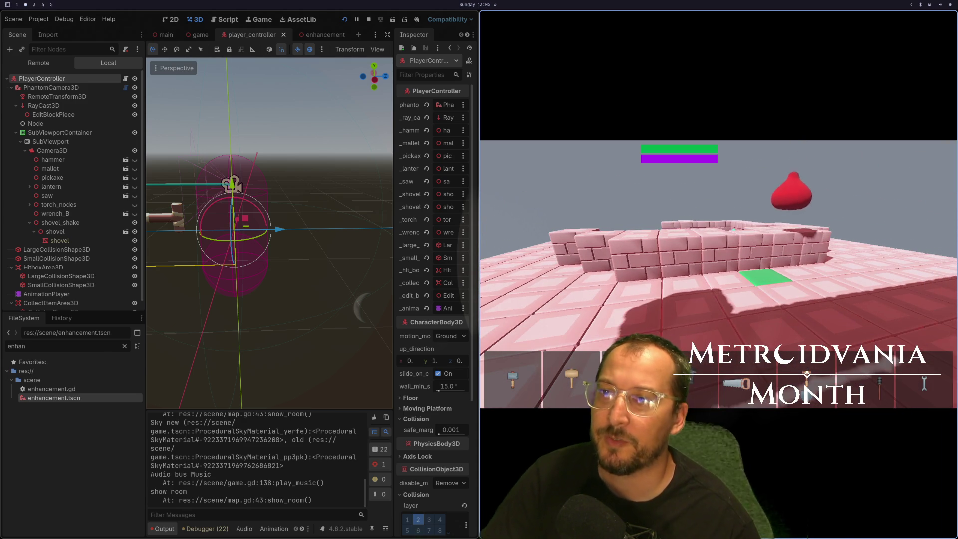
{"action": "key", "text": "super+1"}
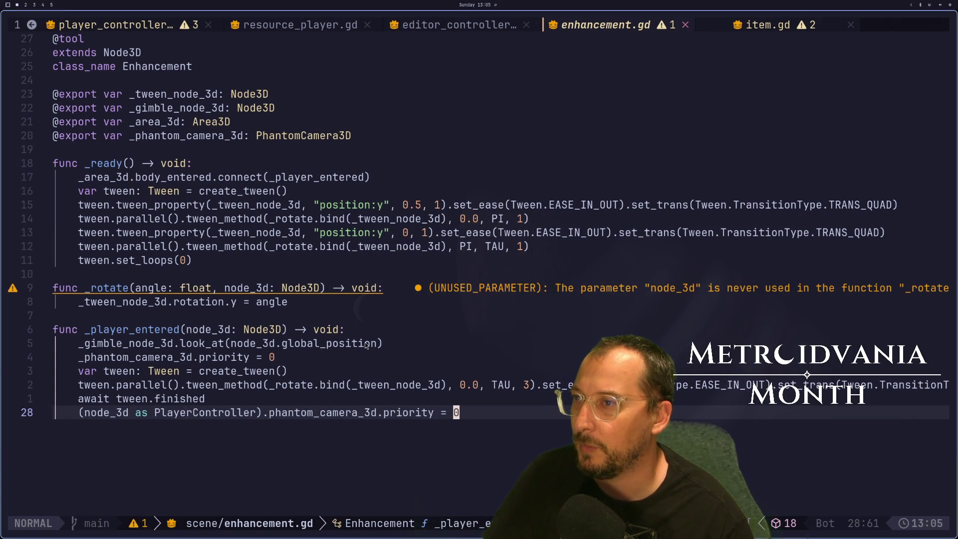
Retarget the full-turn rotate tween from _tween_node_3d to _gimble_node_3d and save enhancement.gd.
{"action": "key", "text": "super+2"}
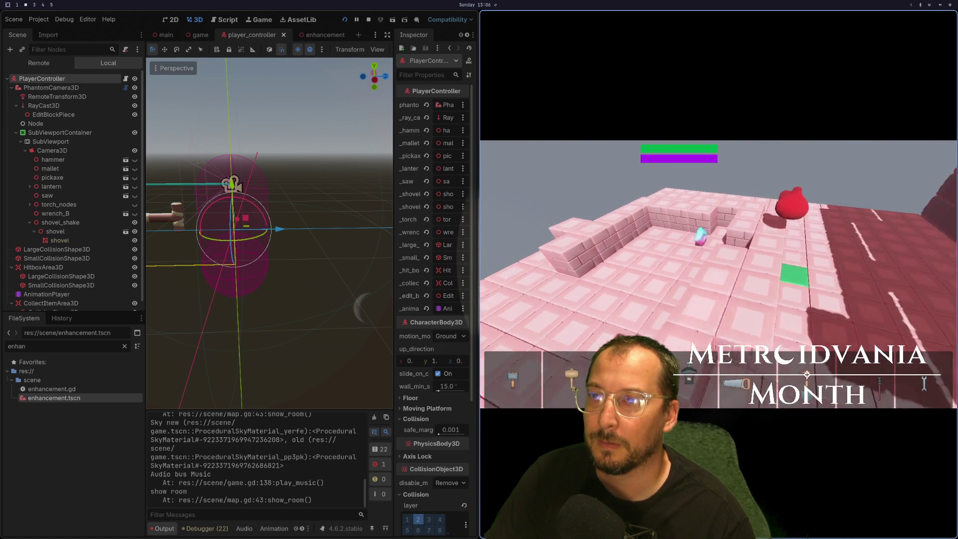
{"action": "key", "text": "super+1"}
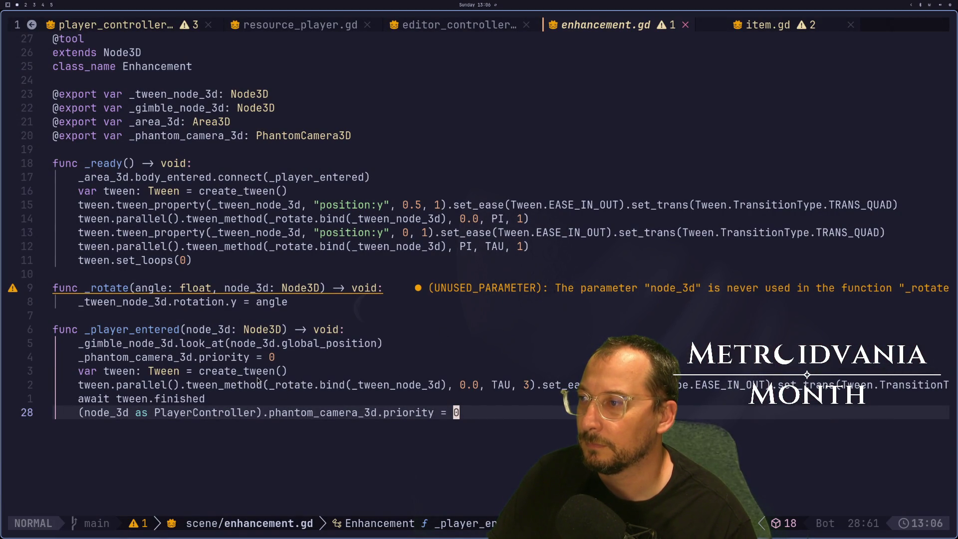
{"action": "left_click", "coordinate": [310, 385]}
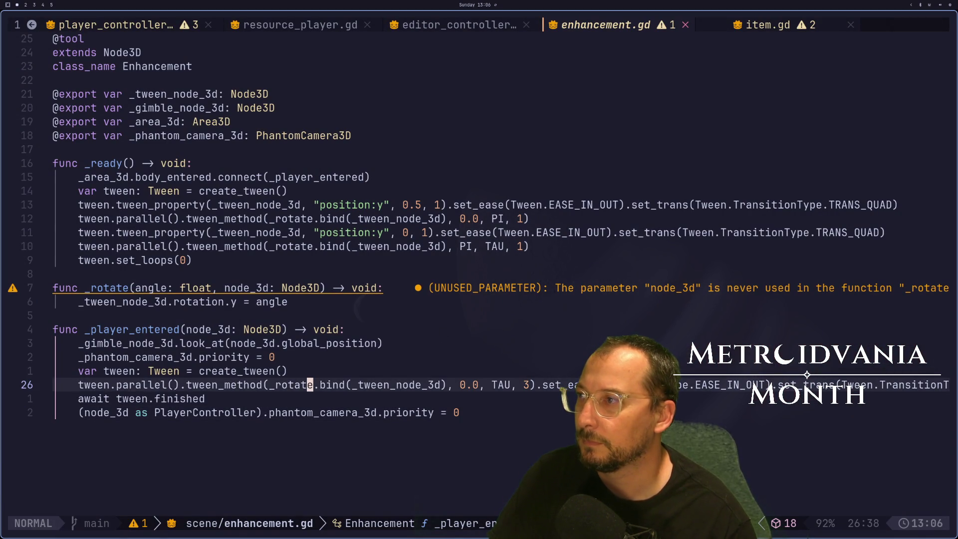
{"action": "key", "text": "l"}
{"action": "key", "text": "l"}
{"action": "key", "text": "l"}
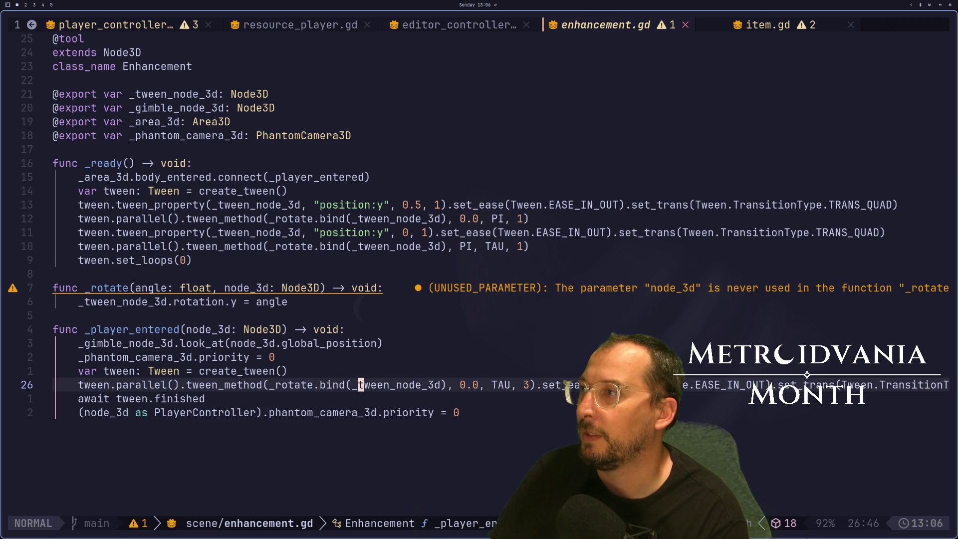
{"action": "type", "text": "cw"}
{"action": "type", "text": "gimble_node_3d"}
{"action": "key", "text": "Escape"}
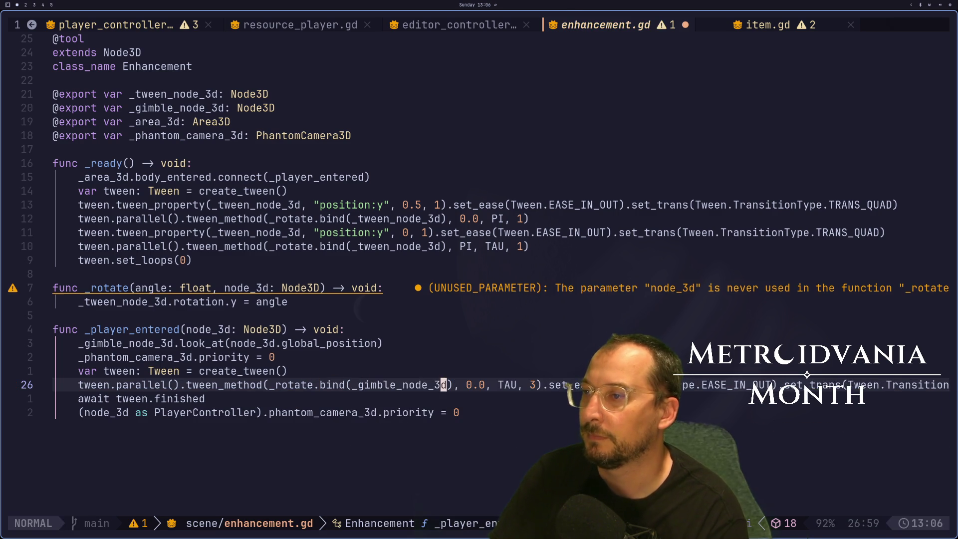
{"action": "type", "text": ":w"}
{"action": "key", "text": "Return"}
{"action": "key", "text": "super+2"}
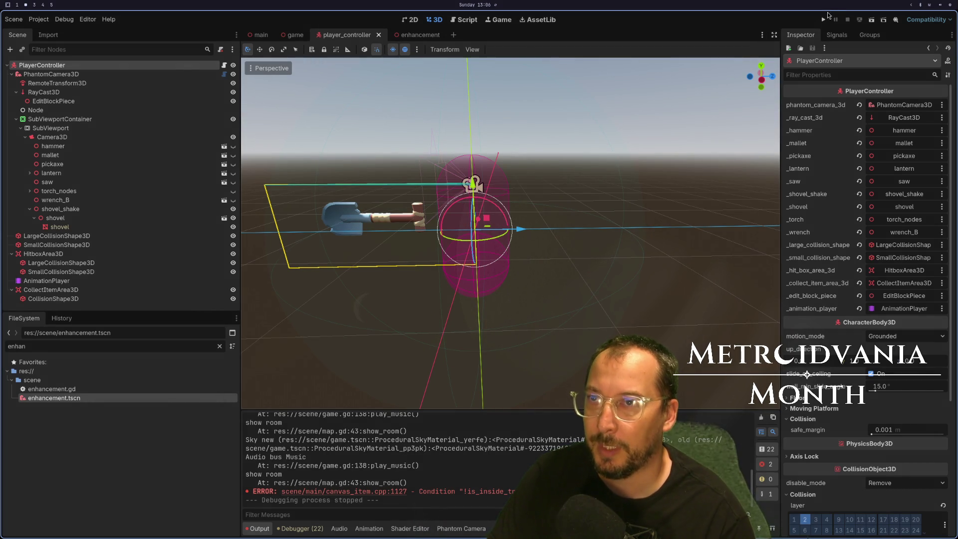
Run the game to try the gimbal spin on player entry, then stop it.
{"action": "left_click", "coordinate": [822, 20]}
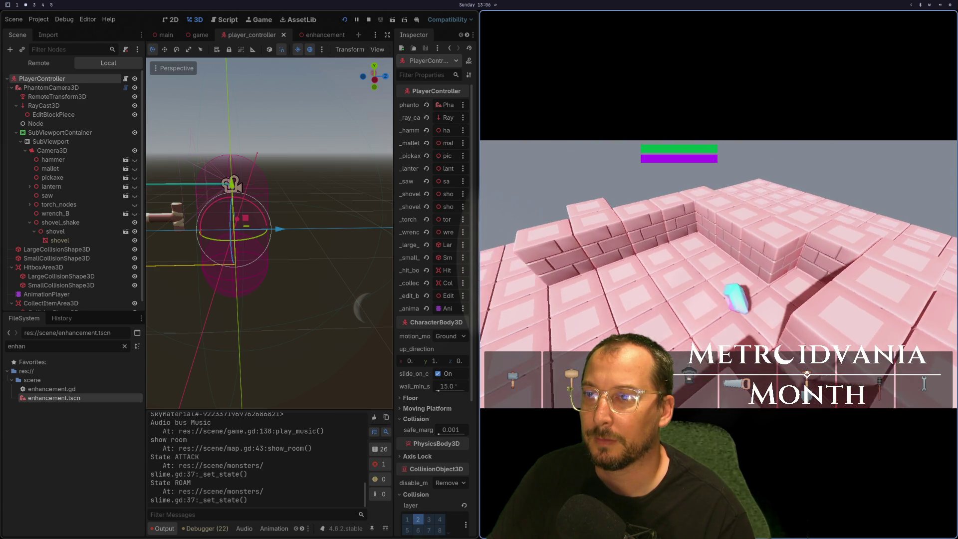
{"action": "key", "text": "super+q"}
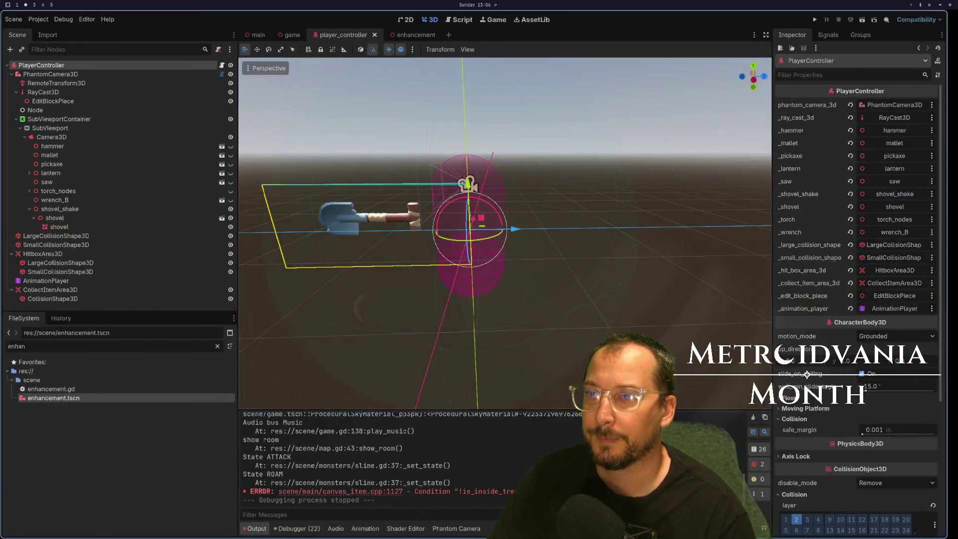
{"action": "key", "text": "super+1"}
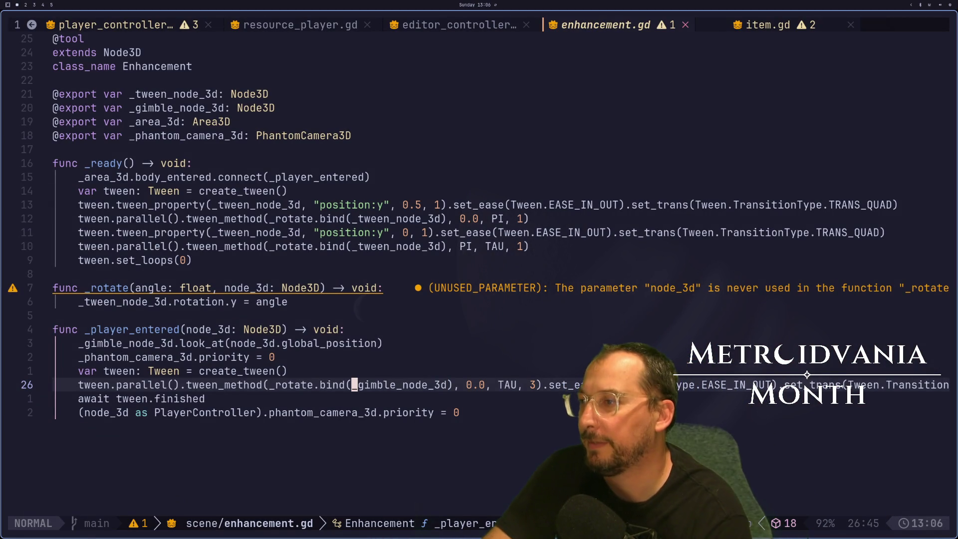
Remove 'parallel().' from the spin tween call on line 26 and save.
{"action": "key", "text": "g"}
{"action": "key", "text": "g"}
{"action": "key", "text": "g"}
{"action": "key", "text": "$"}
{"action": "key", "text": "j"}
{"action": "key", "text": "j"}
{"action": "key", "text": "j"}
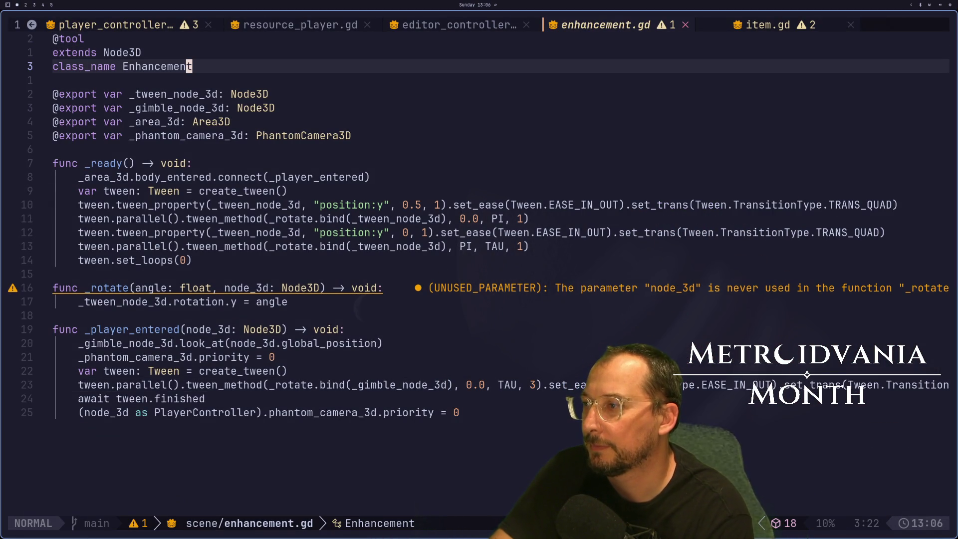
{"action": "key", "text": "1"}
{"action": "key", "text": "0"}
{"action": "key", "text": "j"}
{"action": "key", "text": "k"}
{"action": "key", "text": "b"}
{"action": "key", "text": "b"}
{"action": "key", "text": "b"}
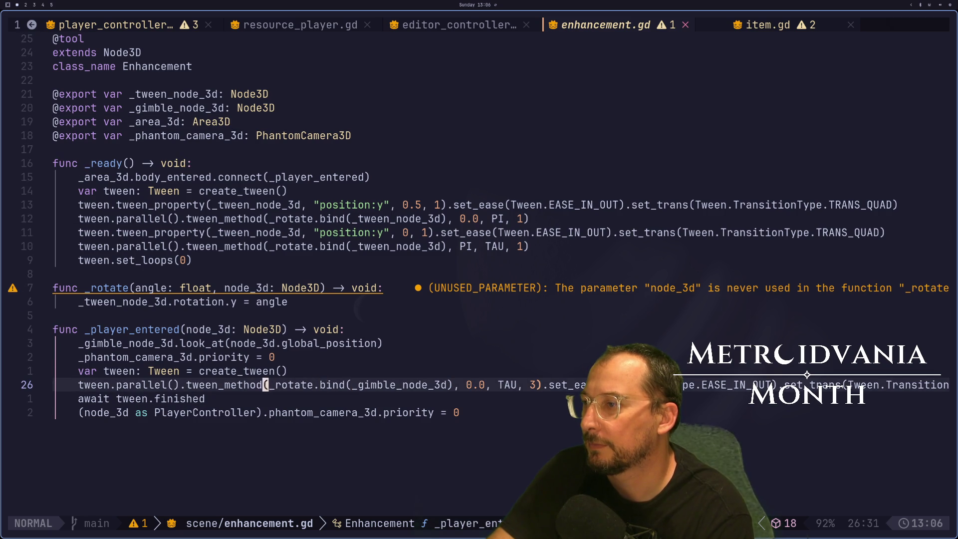
{"action": "key", "text": "c"}
{"action": "key", "text": "f"}
{"action": "key", "text": "."}
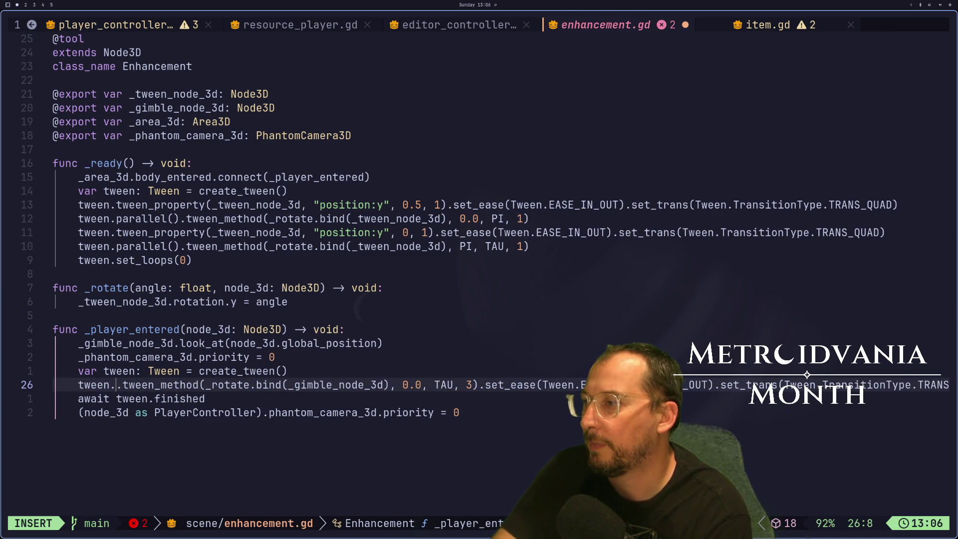
{"action": "key", "text": "Escape"}
{"action": "type", "text": ":w"}
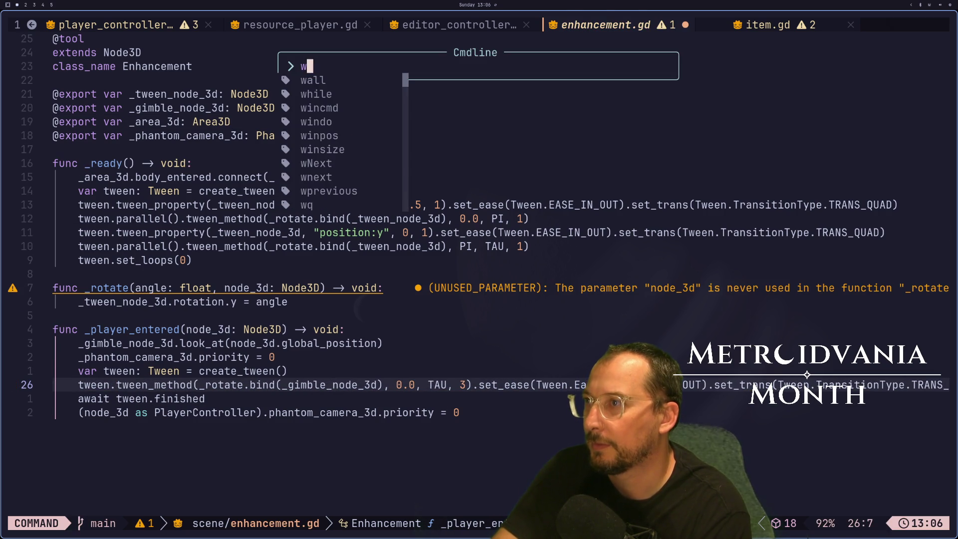
{"action": "key", "text": "Return"}
Replace _tween_node_3d in the _rotate body with a node_3d name and save.
{"action": "key", "text": "k"}
{"action": "key", "text": "k"}
{"action": "key", "text": "k"}
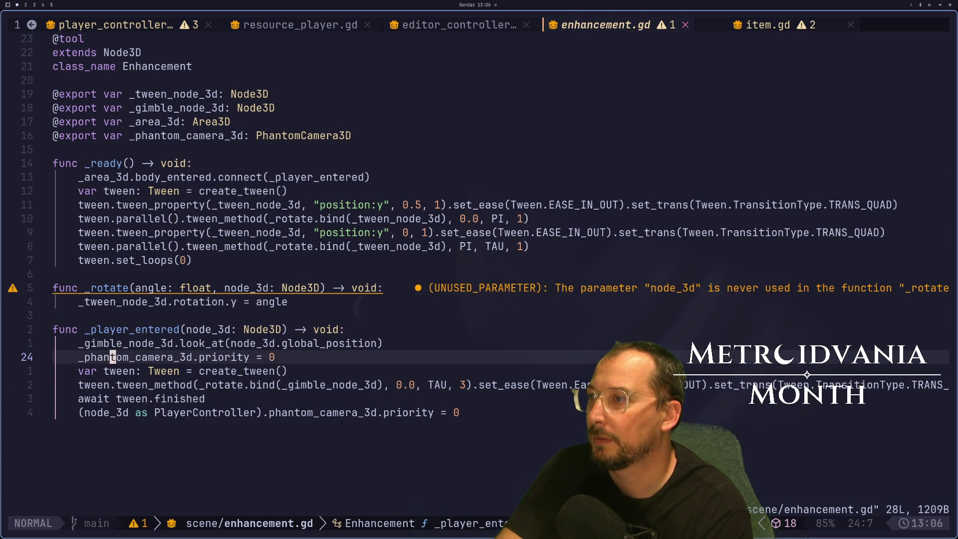
{"action": "key", "text": "asciicircum"}
{"action": "key", "text": "d"}
{"action": "key", "text": "t"}
{"action": "key", "text": "period"}
{"action": "type", "text": "i"}
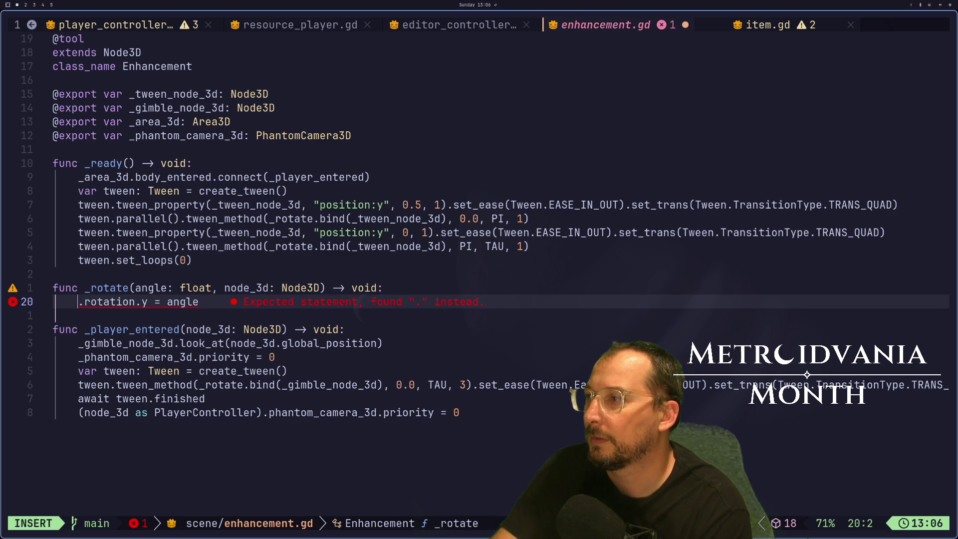
{"action": "type", "text": "_nod"}
{"action": "type", "text": "e_3d"}
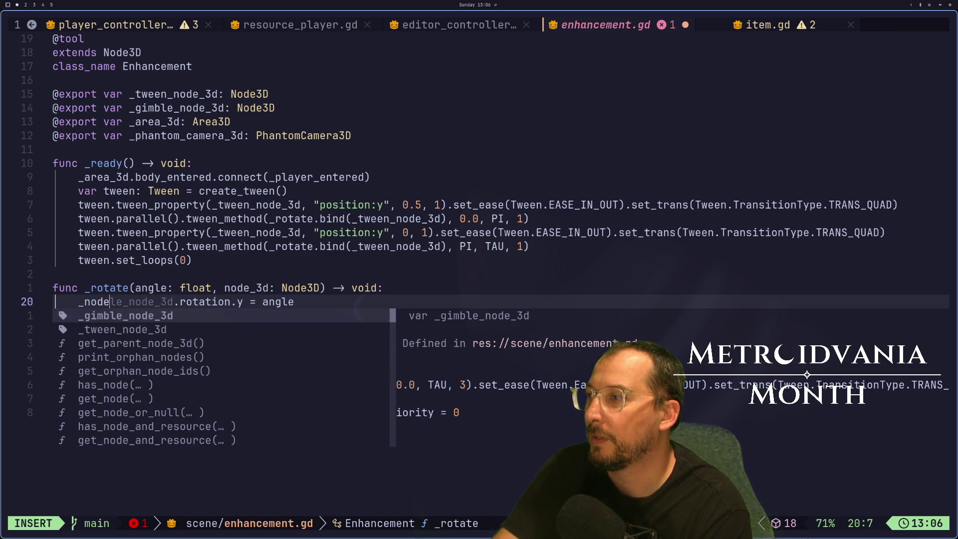
{"action": "key", "text": "Escape"}
{"action": "type", "text": ":w"}
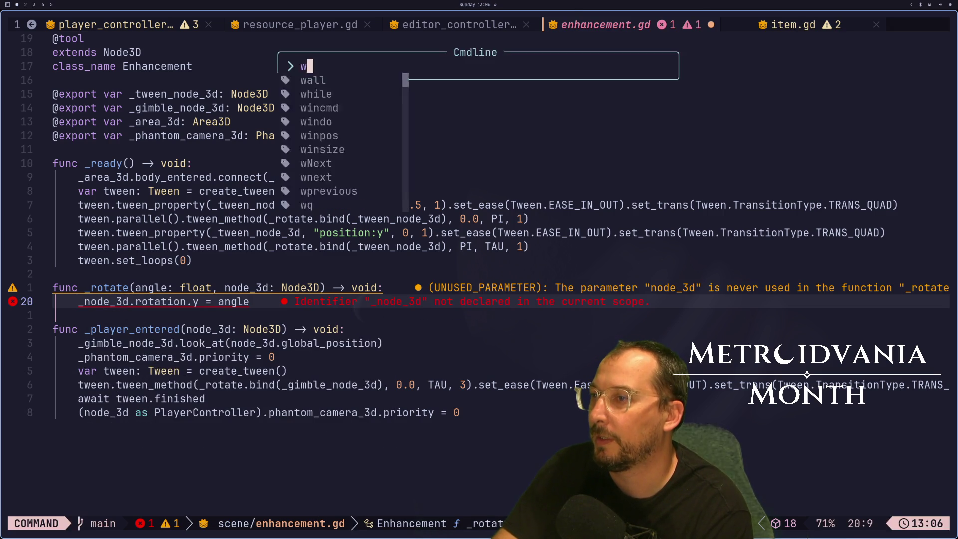
{"action": "key", "text": "Return"}
Correct the name to the node_3d parameter, save, and run the game in Godot.
{"action": "key", "text": "h"}
{"action": "key", "text": "h"}
{"action": "key", "text": "h"}
{"action": "key", "text": "i"}
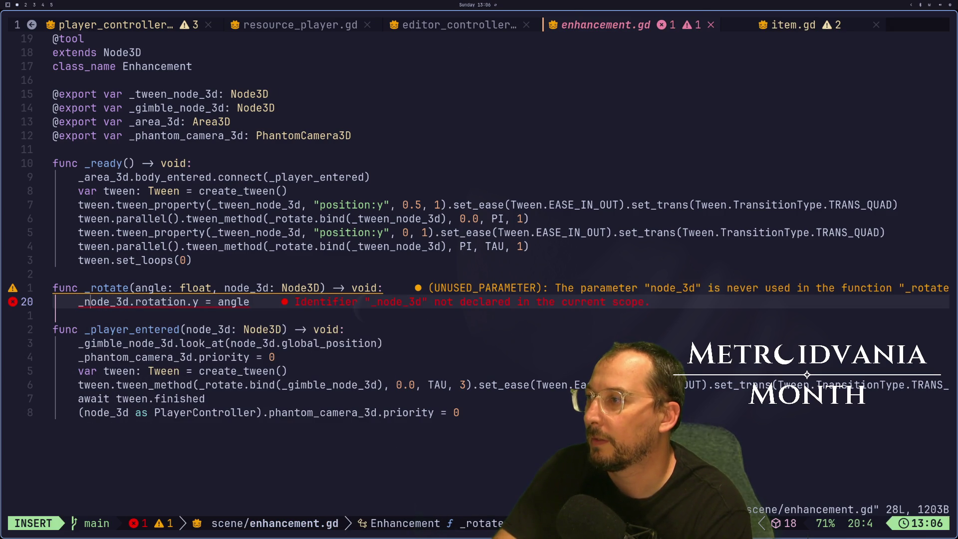
{"action": "key", "text": "BackSpace"}
{"action": "key", "text": "BackSpace"}
{"action": "key", "text": "Escape"}
{"action": "type", "text": ":w"}
{"action": "key", "text": "Return"}
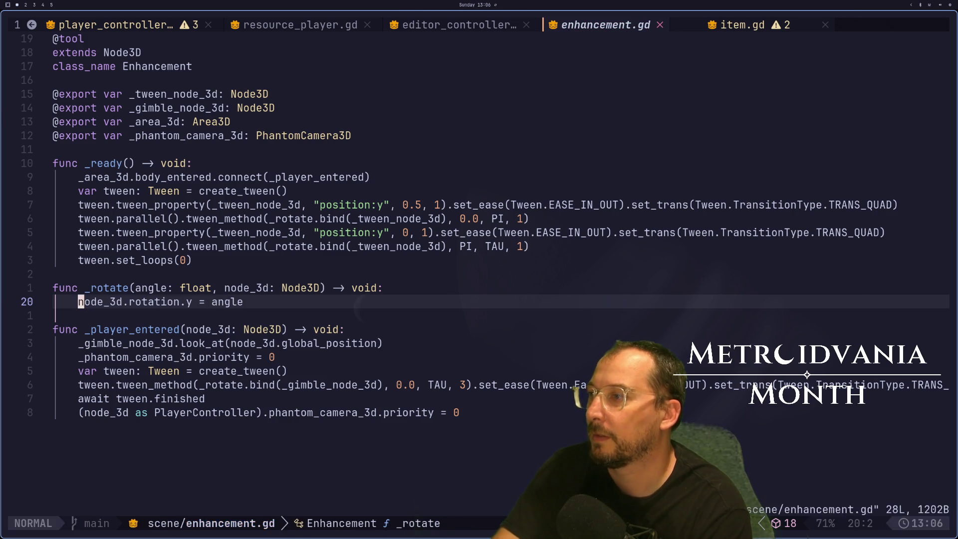
{"action": "key", "text": "super+2"}
{"action": "left_click", "coordinate": [822, 20]}
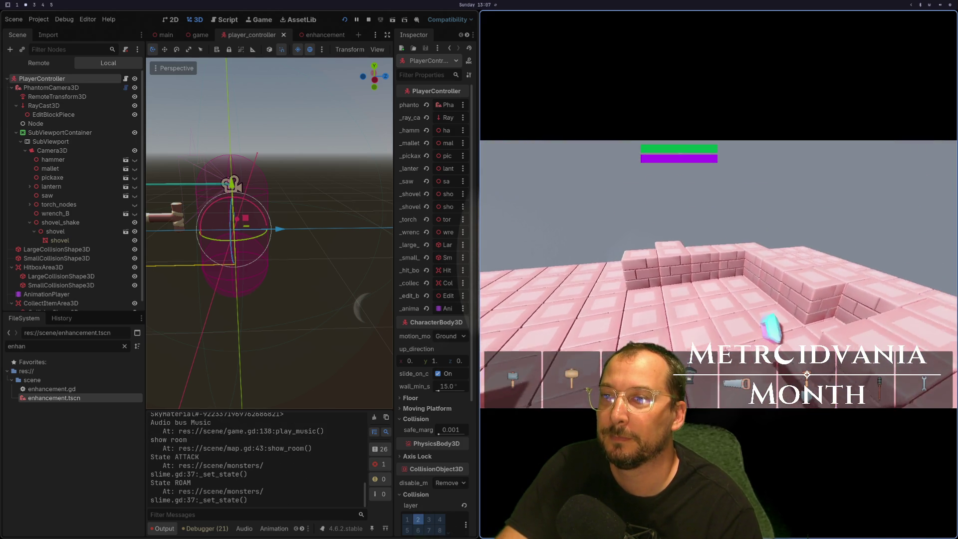
Move between workspaces to compare the Godot Tweening CheatSheet with the script and running game.
{"action": "key", "text": "super+1"}
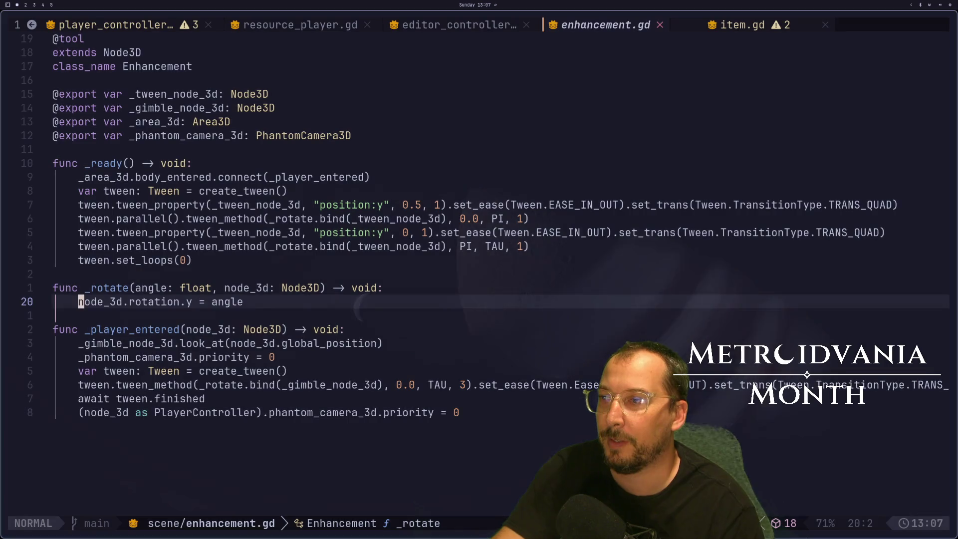
{"action": "key", "text": "super+2"}
{"action": "key", "text": "super+3"}
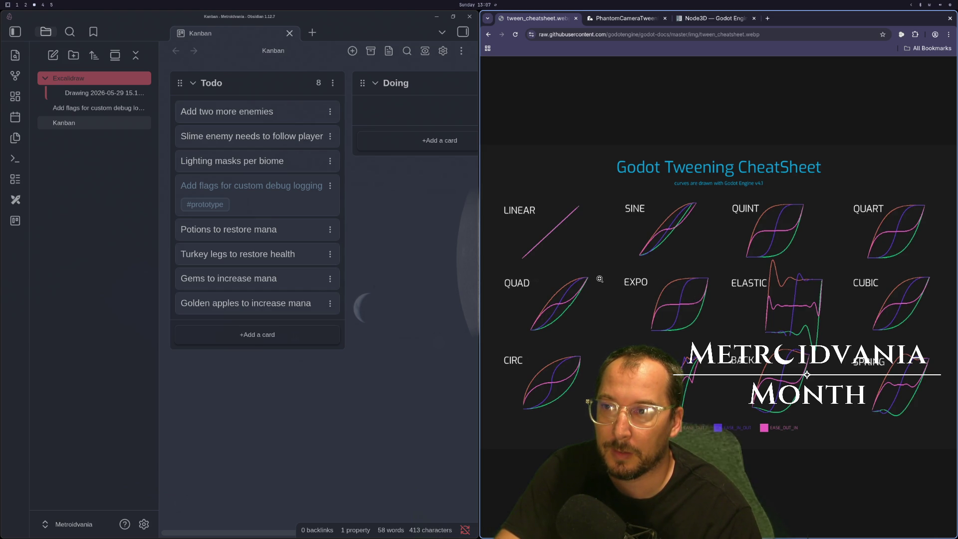
{"action": "key", "text": "super+1"}
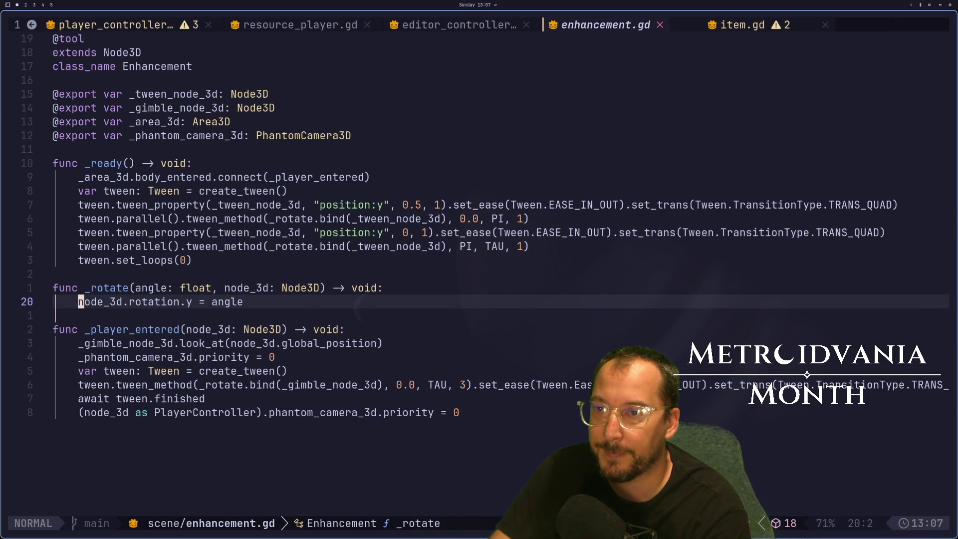
{"action": "left_click", "coordinate": [56, 330]}
{"action": "left_click", "coordinate": [81, 370]}
{"action": "key", "text": "super+2"}
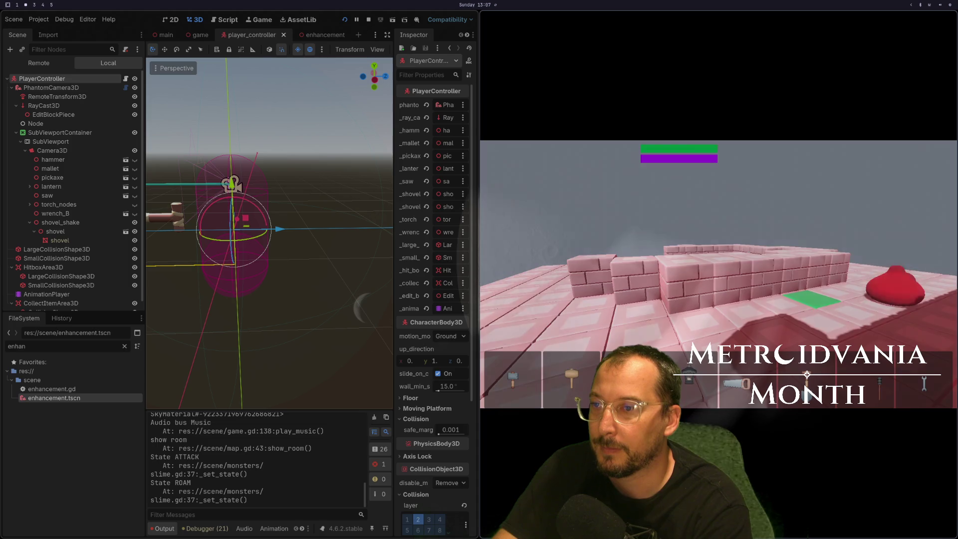
{"action": "key", "text": "super+3"}
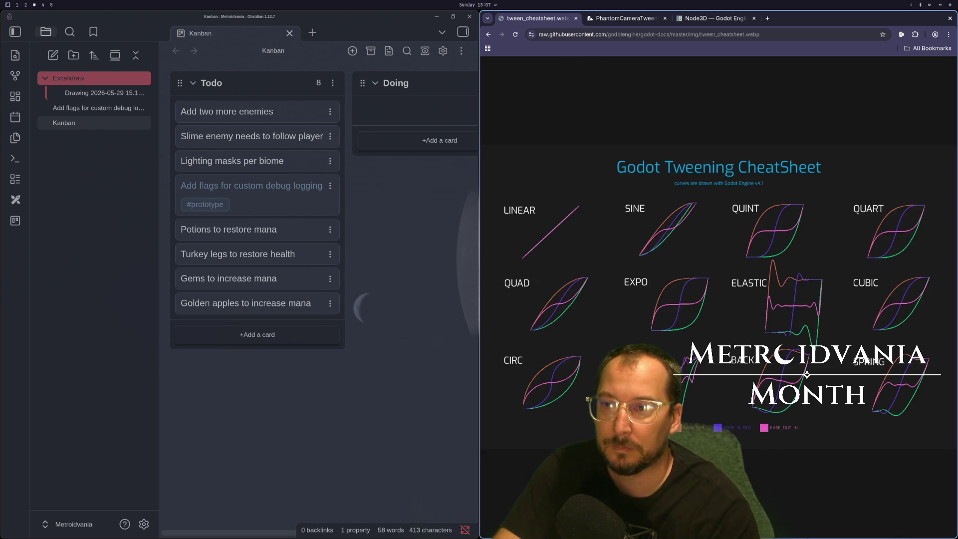
Change set_ease on line 26 from EASE_IN_OUT to EASE_OUT_IN and save.
{"action": "key", "text": "super+1"}
{"action": "key", "text": "j"}
{"action": "key", "text": "j"}
{"action": "key", "text": "k"}
{"action": "key", "text": "k"}
{"action": "key", "text": "w"}
{"action": "key", "text": "w"}
{"action": "key", "text": "w"}
{"action": "key", "text": "w"}
{"action": "key", "text": "w"}
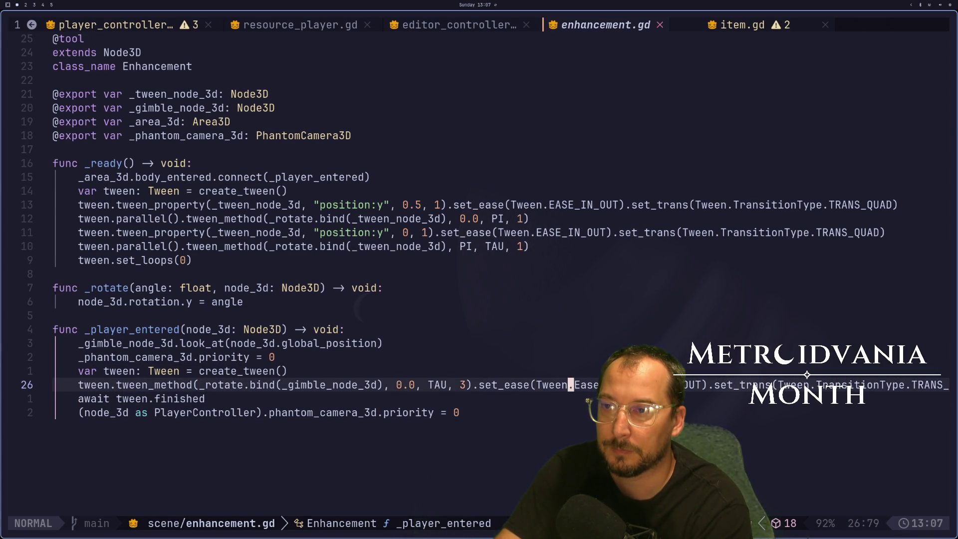
{"action": "key", "text": "w"}
{"action": "key", "text": "w"}
{"action": "key", "text": "h"}
{"action": "key", "text": "h"}
{"action": "key", "text": "h"}
{"action": "type", "text": "cwOUT"}
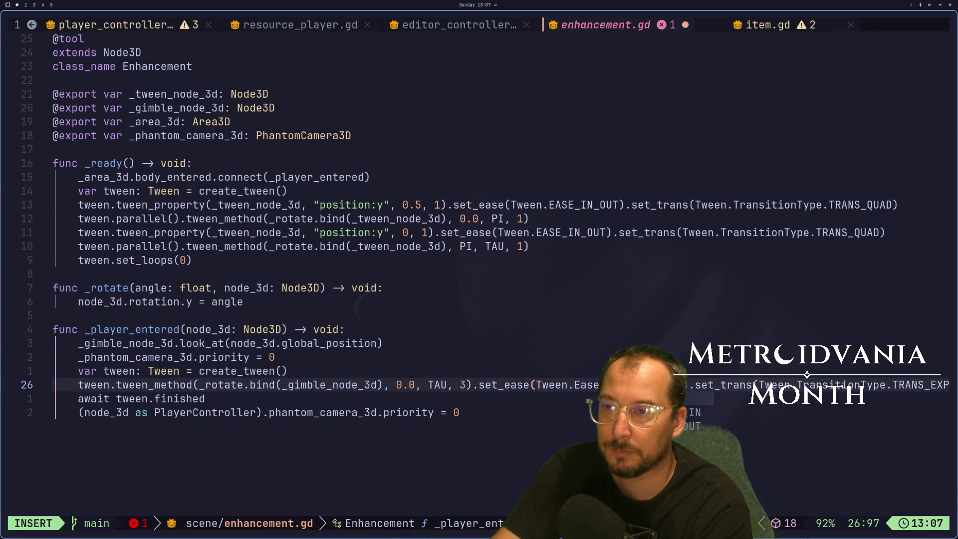
{"action": "type", "text": "_IN"}
{"action": "key", "text": "Escape"}
{"action": "type", "text": ":w"}
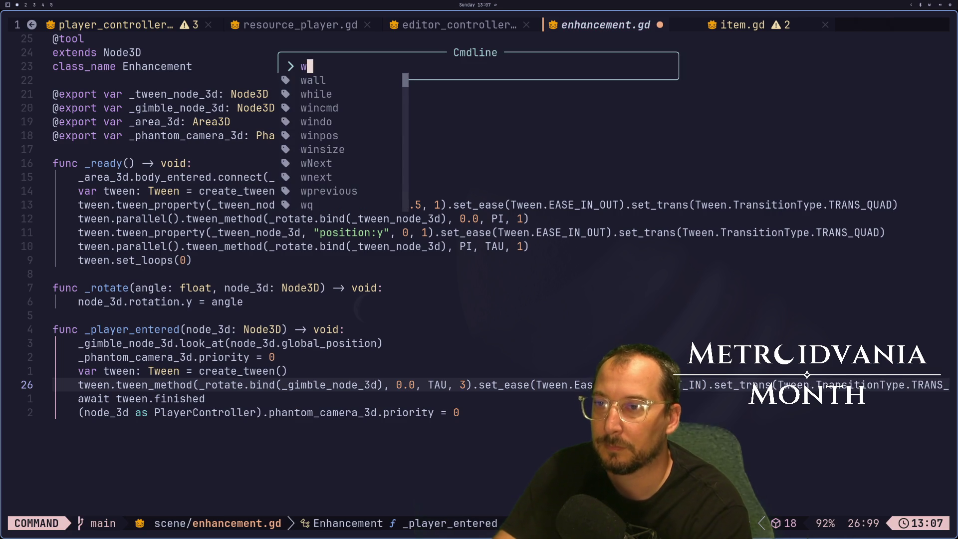
{"action": "key", "text": "Return"}
Play-test the new easing in the running game, then return to the script.
{"action": "key", "text": "super+2"}
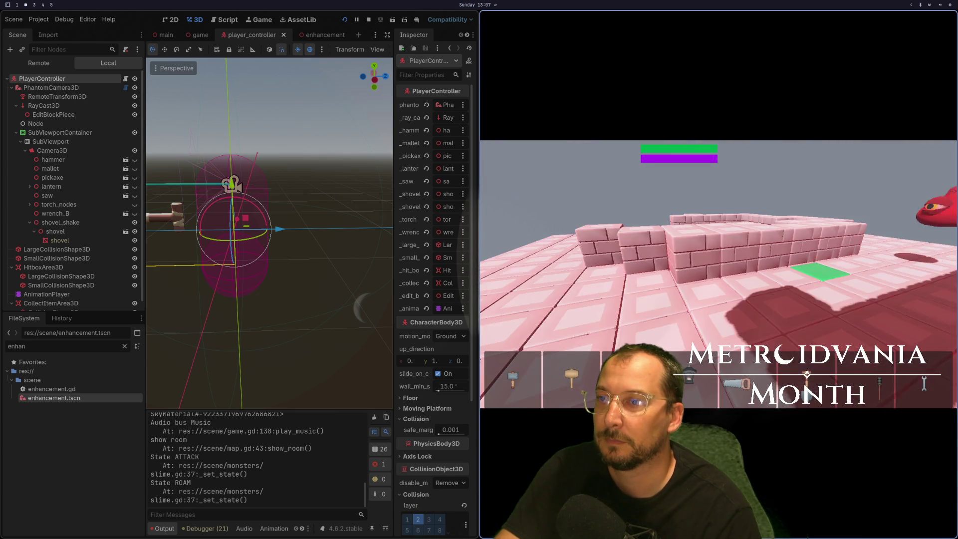
{"action": "key", "text": "e"}
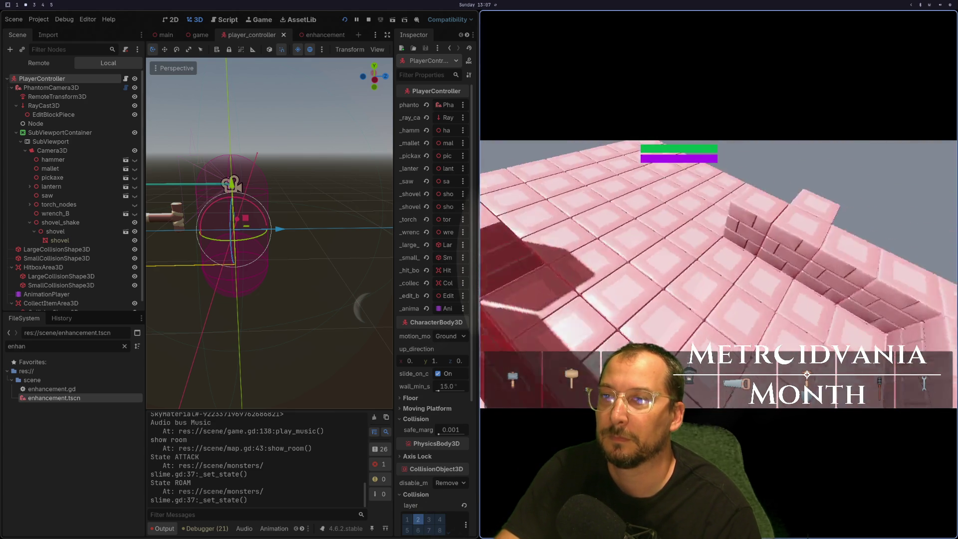
{"action": "key", "text": "e"}
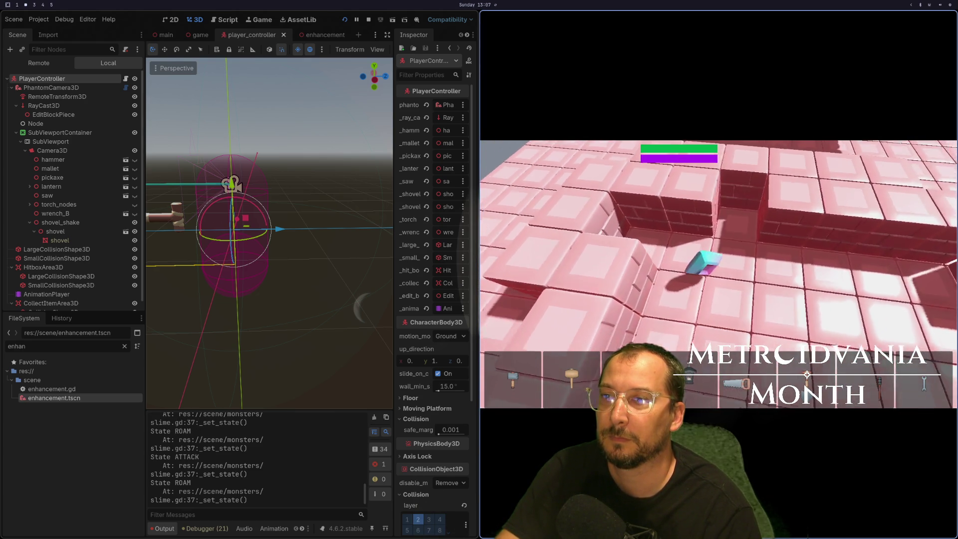
{"action": "key", "text": "super+1"}
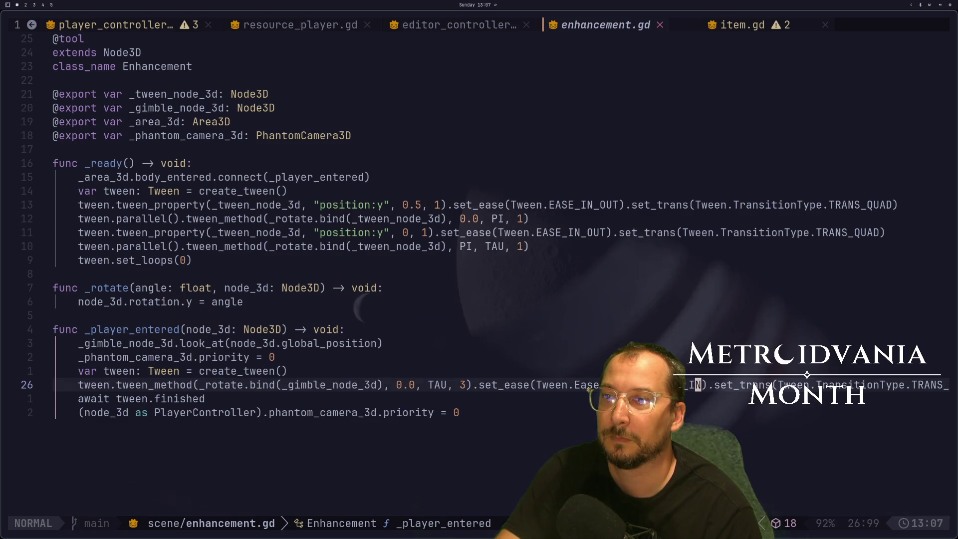
Consult the tweening cheatsheet, then undo the easing back to EASE_IN_OUT.
{"action": "key", "text": "super+2"}
{"action": "key", "text": "super+3"}
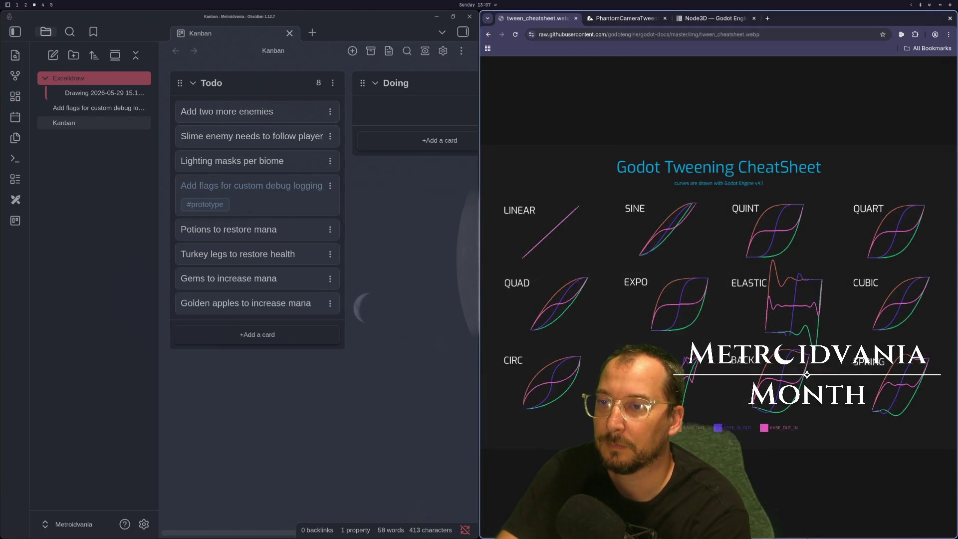
{"action": "key", "text": "super+1"}
{"action": "key", "text": "u"}
{"action": "key", "text": "u"}
{"action": "key", "text": "u"}
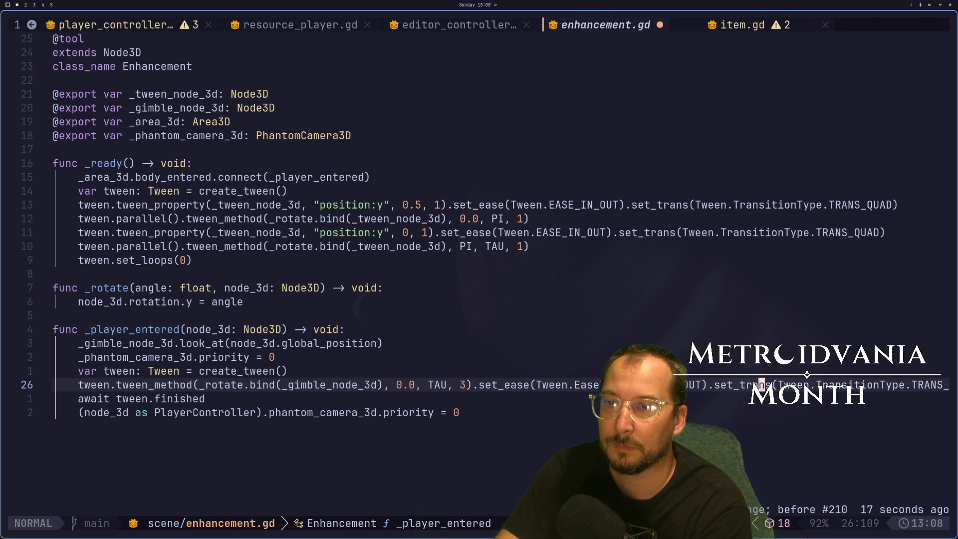
Complete the transition as TRANS_QUAD at the end of line 26, save, and test in-game.
{"action": "key", "text": "dollar"}
{"action": "type", "text": "iQUAD"}
{"action": "key", "text": "Escape"}
{"action": "key", "text": "colon"}
{"action": "type", "text": "w"}
{"action": "key", "text": "Return"}
{"action": "key", "text": "super+2"}
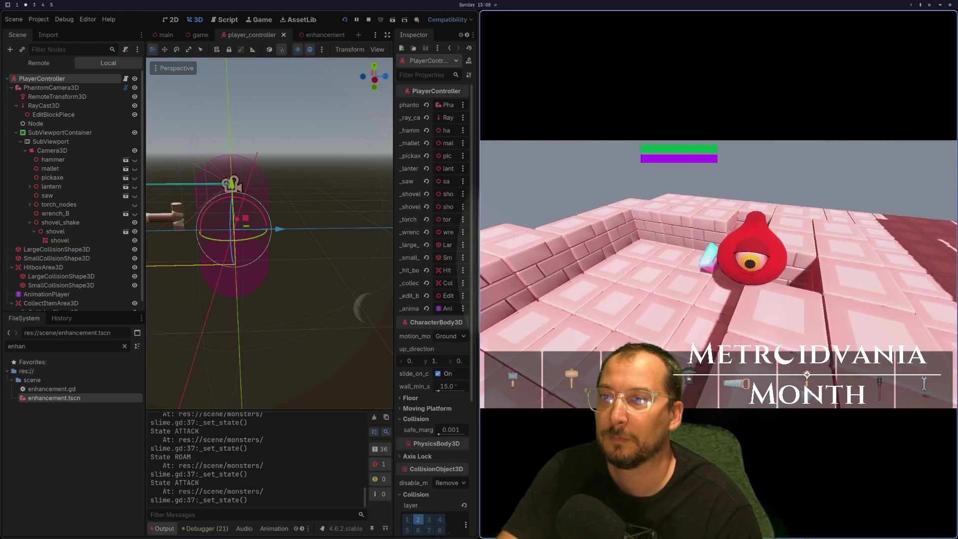
{"action": "key", "text": "super+1"}
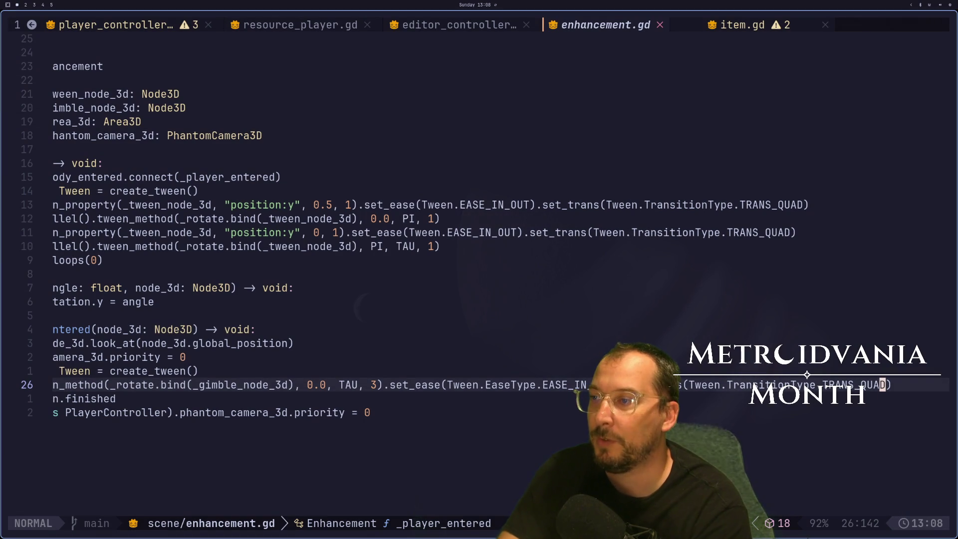
Try replacing the spin's 0.0 start value with TAU, then undo it.
{"action": "key", "text": "j"}
{"action": "key", "text": "k"}
{"action": "key", "text": "b"}
{"action": "key", "text": "b"}
{"action": "key", "text": "b"}
{"action": "key", "text": "b"}
{"action": "key", "text": "b"}
{"action": "key", "text": "b"}
{"action": "key", "text": "b"}
{"action": "key", "text": "i"}
{"action": "key", "text": "BackSpace"}
{"action": "key", "text": "BackSpace"}
{"action": "key", "text": "BackSpace"}
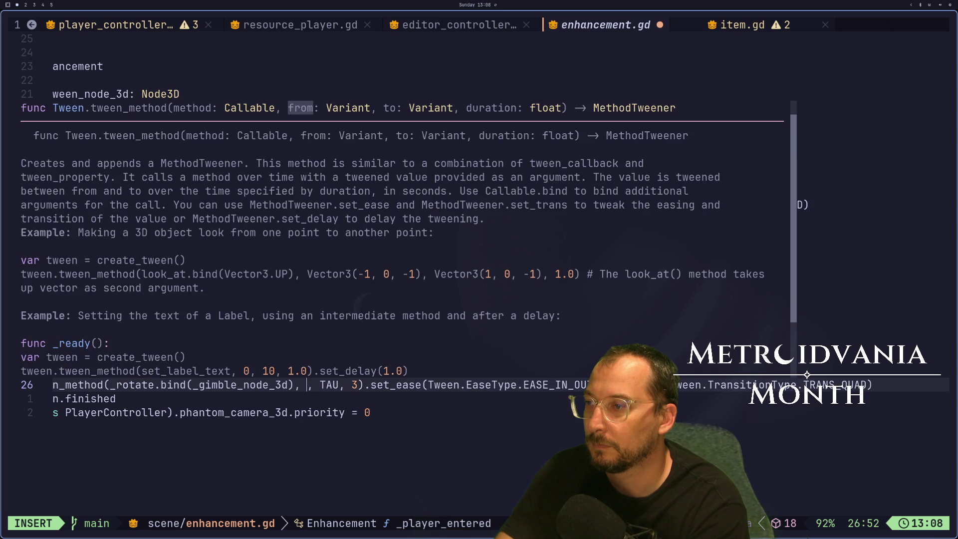
{"action": "type", "text": "TAU"}
{"action": "key", "text": "Escape"}
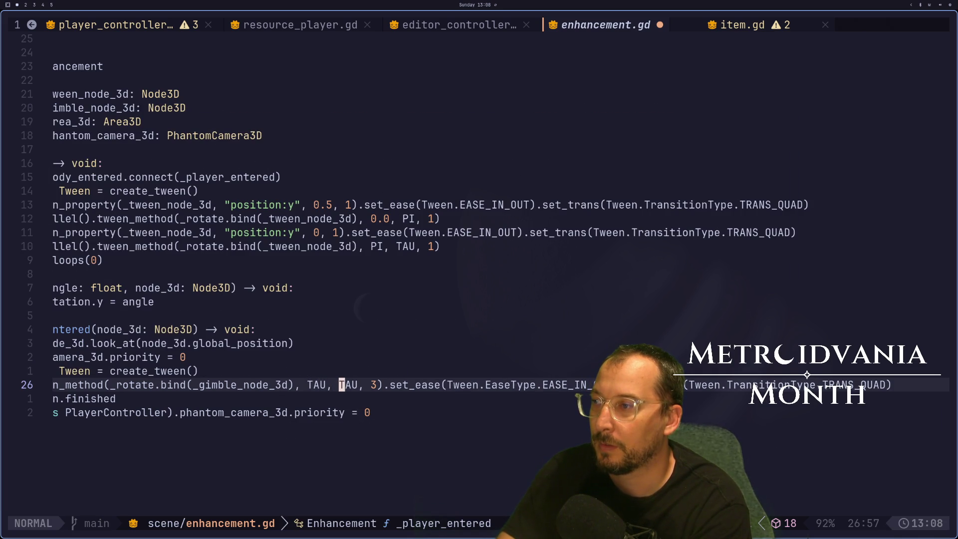
{"action": "key", "text": "u"}
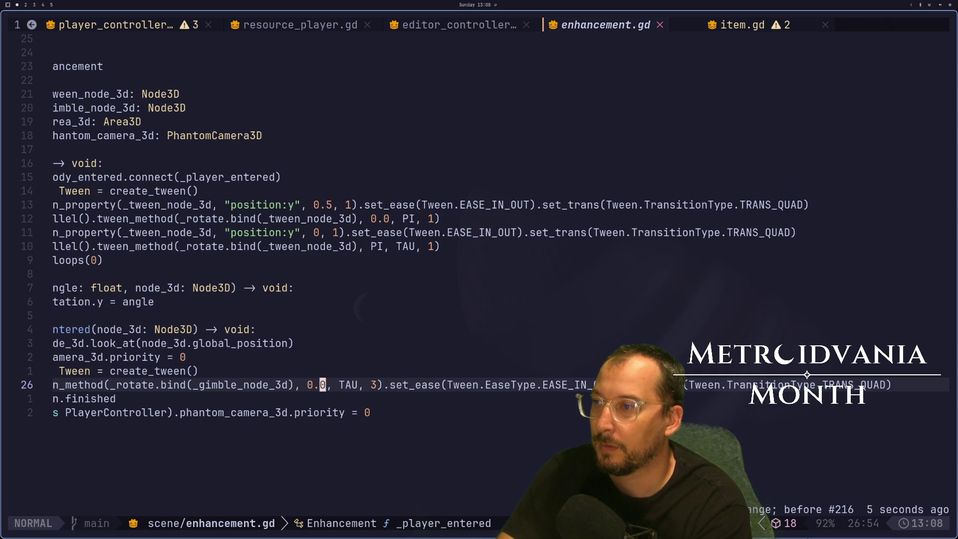
Attempt the TAU replacement of 0.0 on line 26 again, then undo back to 0.0.
{"action": "left_click", "coordinate": [245, 385]}
{"action": "key", "text": "asciicircum"}
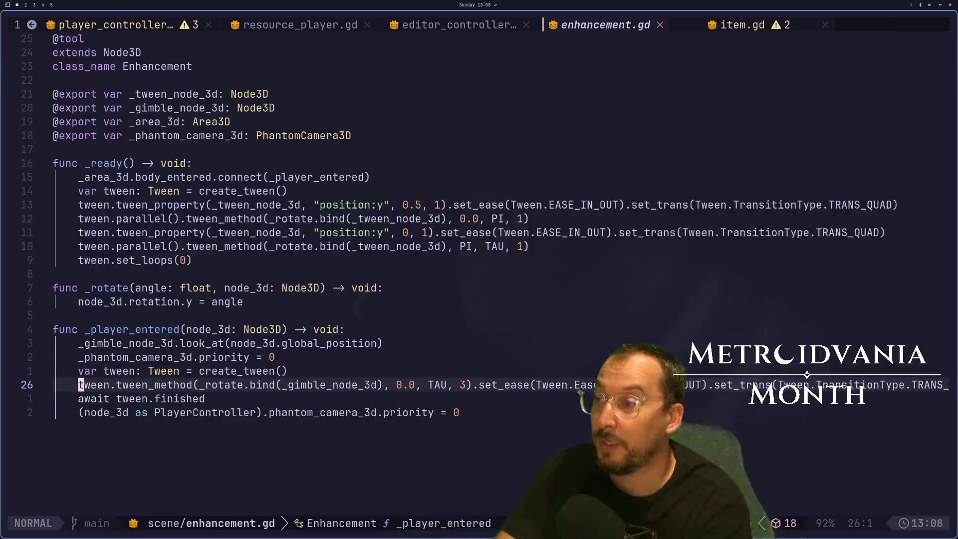
{"action": "key", "text": "l"}
{"action": "key", "text": "l"}
{"action": "key", "text": "l"}
{"action": "key", "text": "W"}
{"action": "key", "text": "l"}
{"action": "key", "text": "l"}
{"action": "key", "text": "l"}
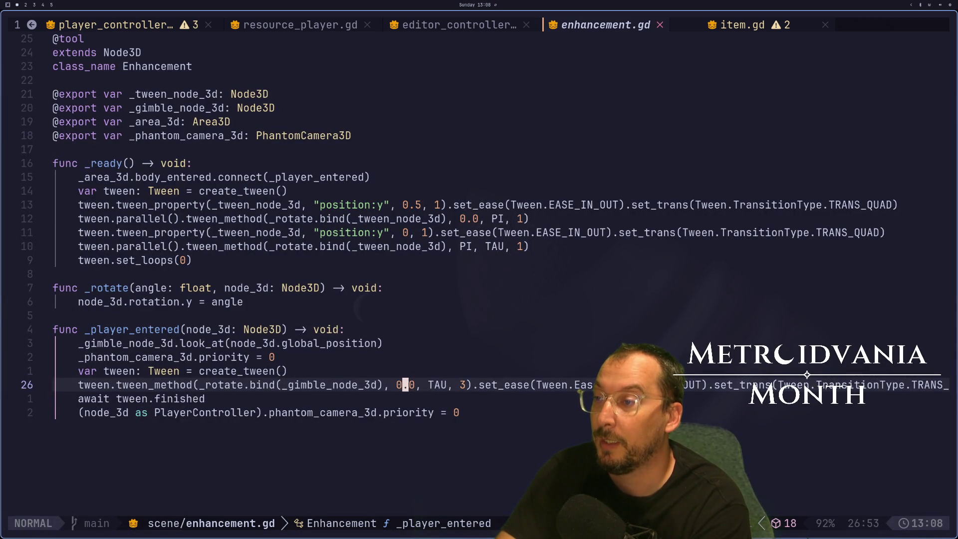
{"action": "key", "text": "i"}
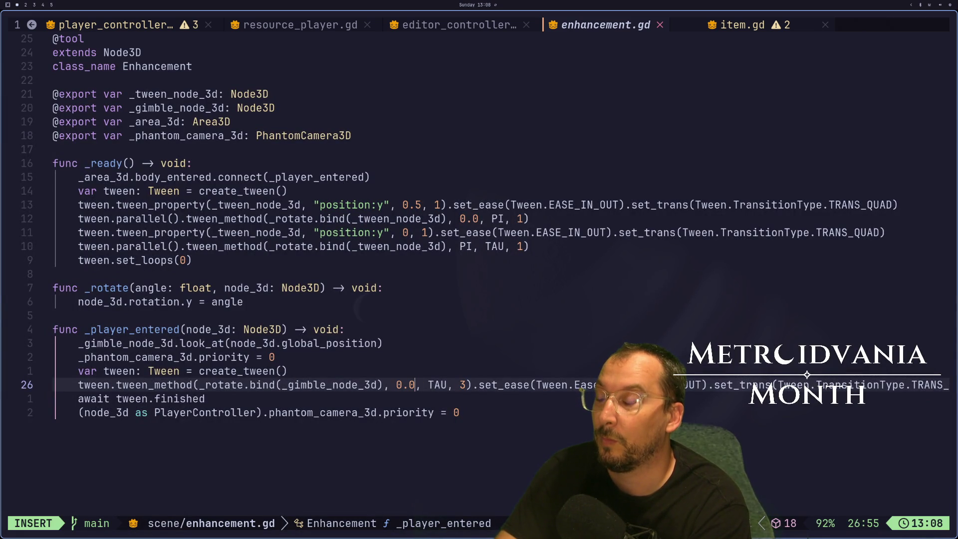
{"action": "key", "text": "BackSpace"}
{"action": "key", "text": "BackSpace"}
{"action": "key", "text": "BackSpace"}
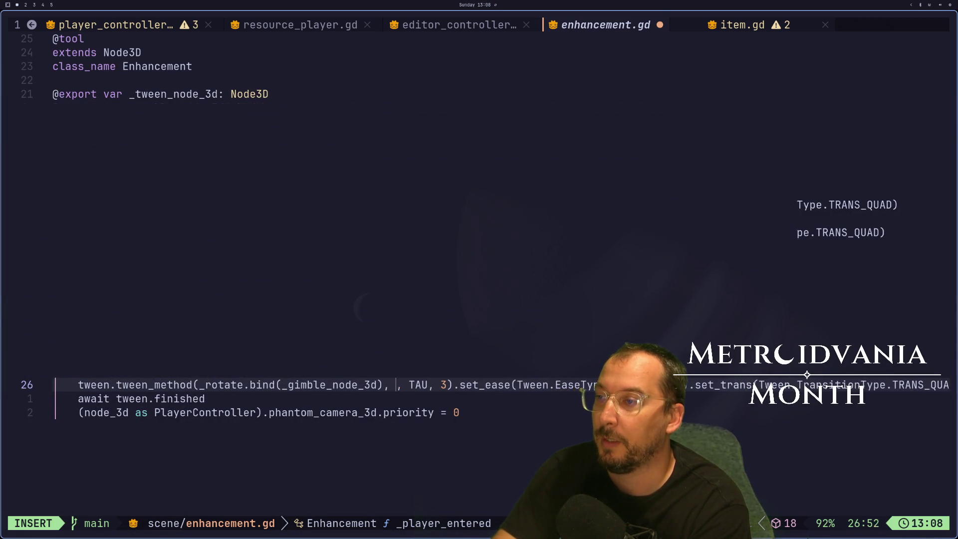
{"action": "type", "text": "TAU"}
{"action": "key", "text": "Escape"}
{"action": "key", "text": "u"}
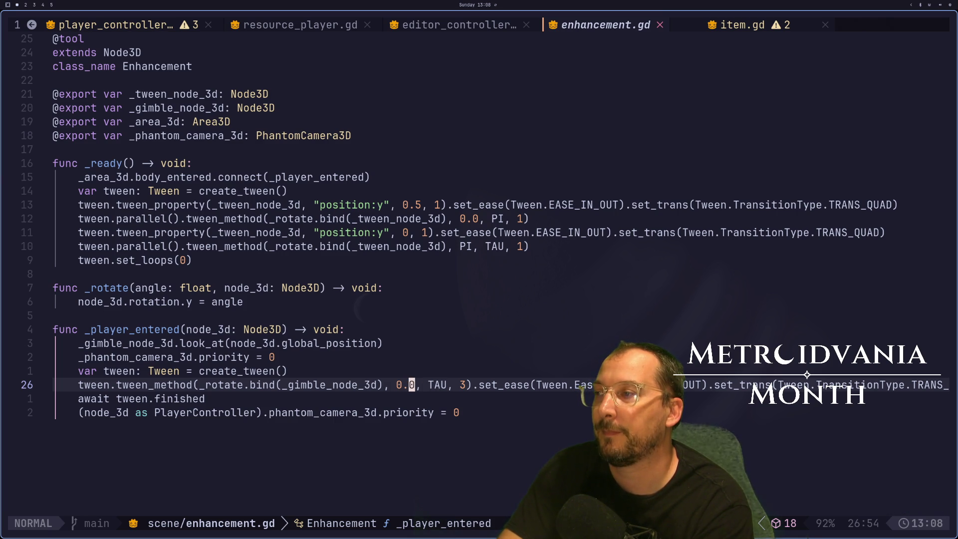
{"action": "key", "text": "a"}
{"action": "key", "text": "Escape"}
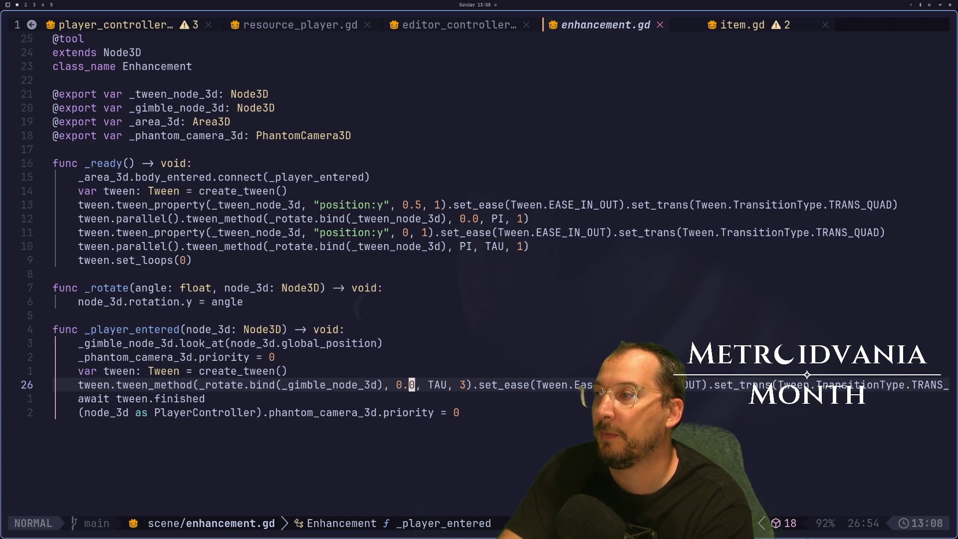
Review the look_at and create_tween lines, then delete the 0.0 start value.
{"action": "key", "text": "k"}
{"action": "key", "text": "k"}
{"action": "key", "text": "j"}
{"action": "key", "text": "k"}
{"action": "key", "text": "k"}
{"action": "key", "text": "j"}
{"action": "key", "text": "j"}
{"action": "key", "text": "k"}
{"action": "key", "text": "k"}
{"action": "key", "text": "j"}
{"action": "key", "text": "j"}
{"action": "key", "text": "j"}
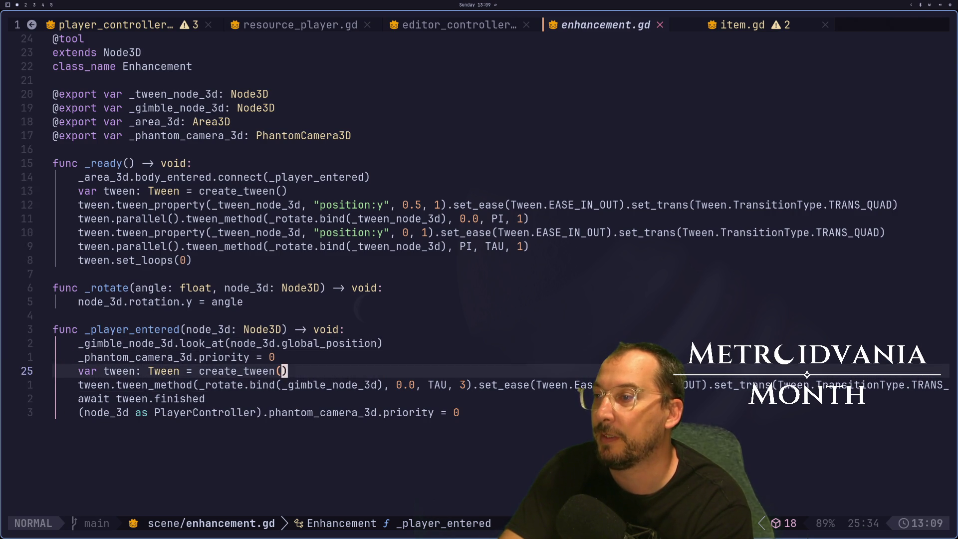
{"action": "key", "text": "l"}
{"action": "key", "text": "l"}
{"action": "key", "text": "l"}
{"action": "key", "text": "a"}
{"action": "key", "text": "BackSpace"}
{"action": "key", "text": "BackSpace"}
{"action": "key", "text": "BackSpace"}
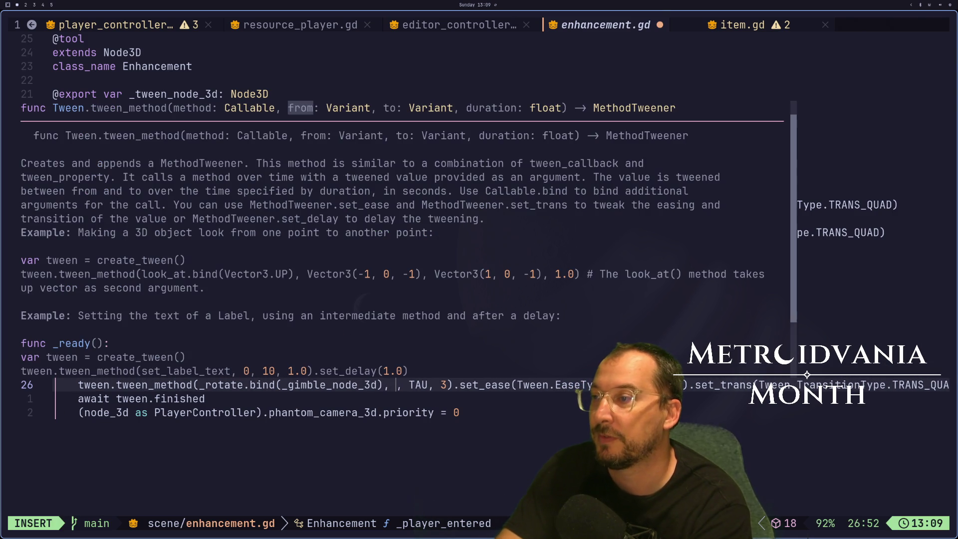
Enter _gimble_node_3d.rotation.y as the spin's start value and save.
{"action": "type", "text": "_"}
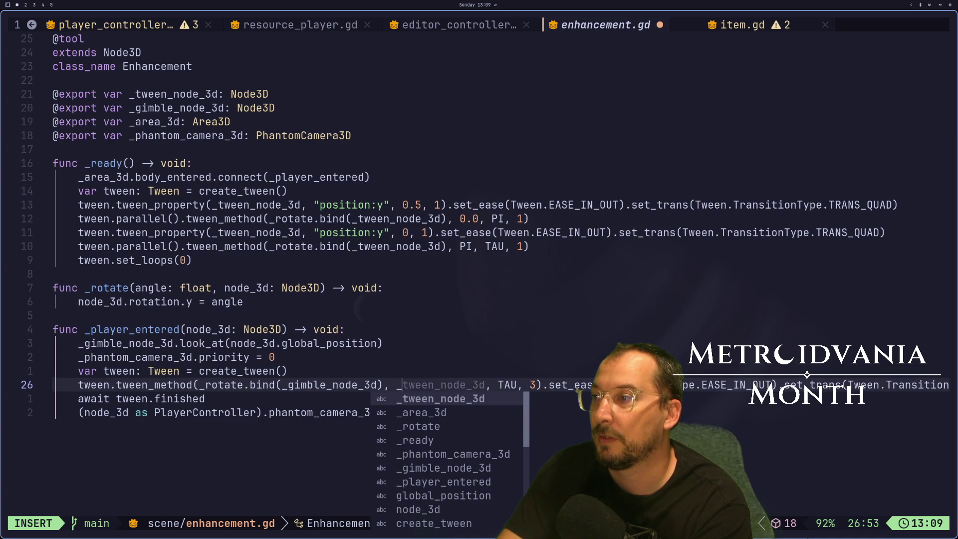
{"action": "type", "text": "gim"}
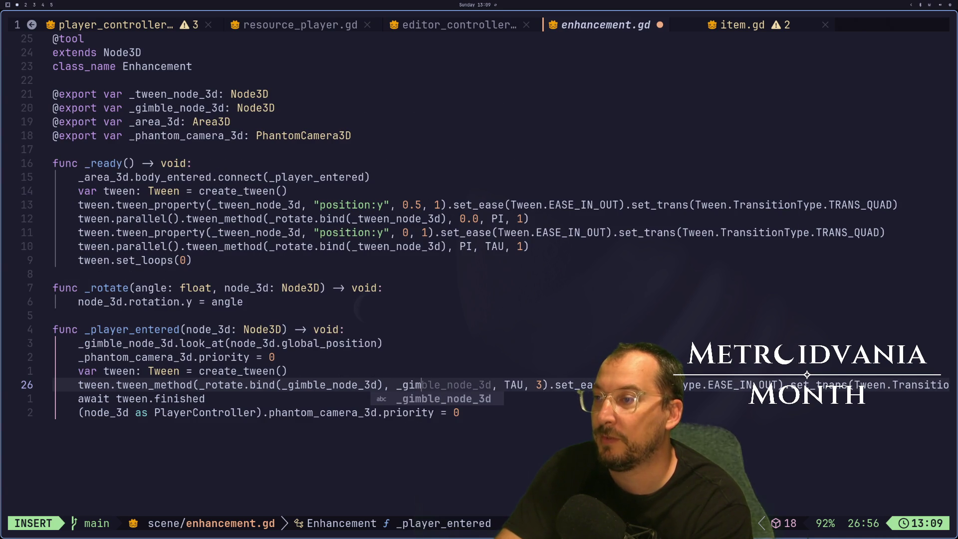
{"action": "key", "text": "Tab"}
{"action": "type", "text": "."}
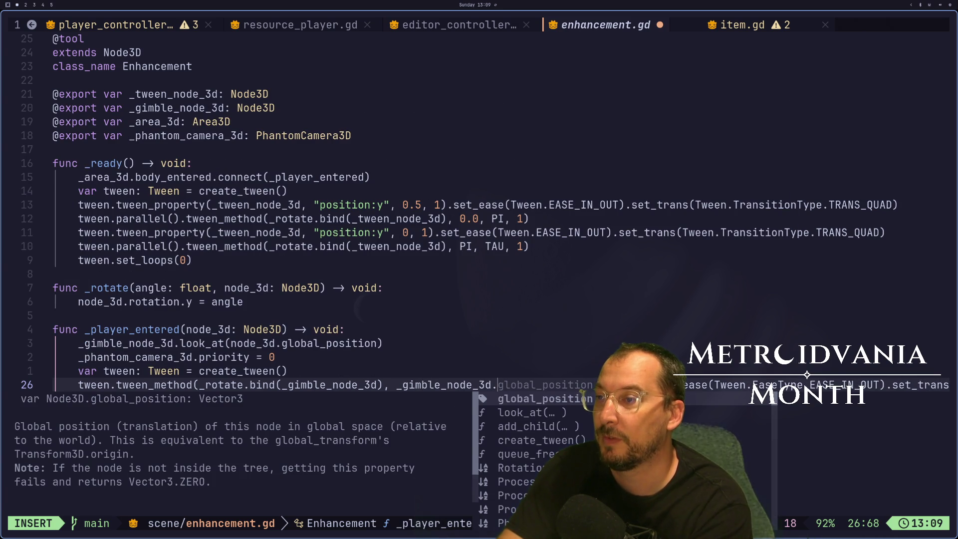
{"action": "type", "text": "ro, TAU,"}
{"action": "key", "text": "Tab"}
{"action": "type", "text": "."}
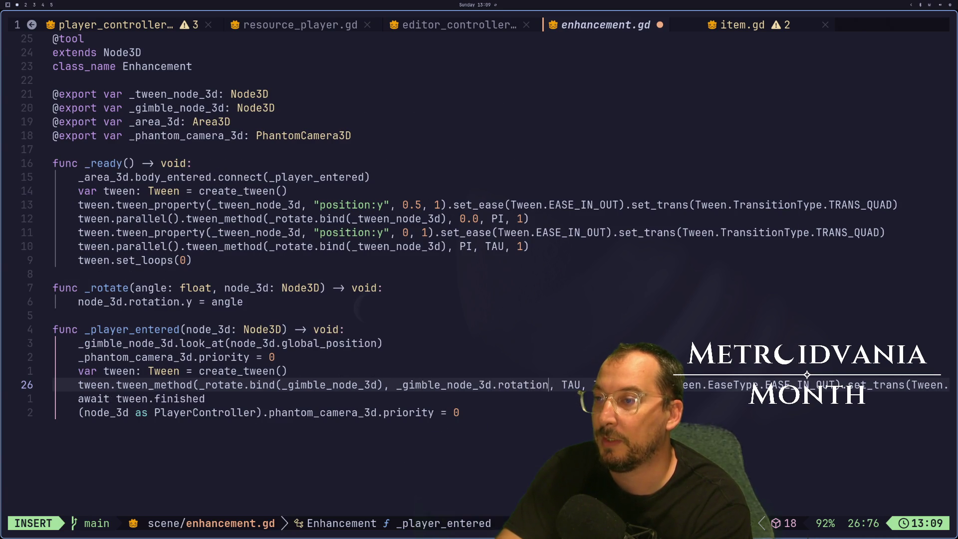
{"action": "type", "text": "y"}
{"action": "key", "text": "Escape"}
{"action": "type", "text": ":w"}
{"action": "key", "text": "Return"}
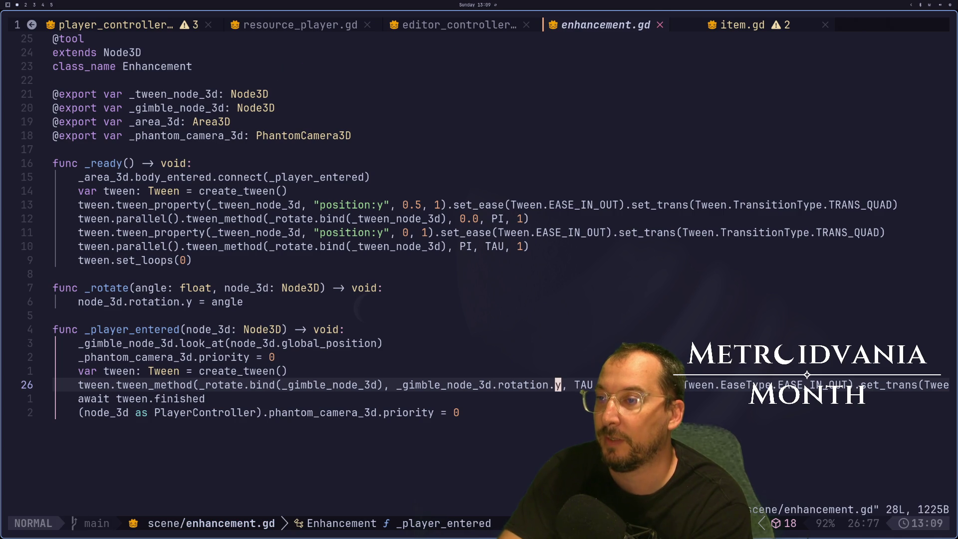
Make the end value TAU + _gimble_node_3d.rotation.y and save enhancement.gd.
{"action": "key", "text": "w"}
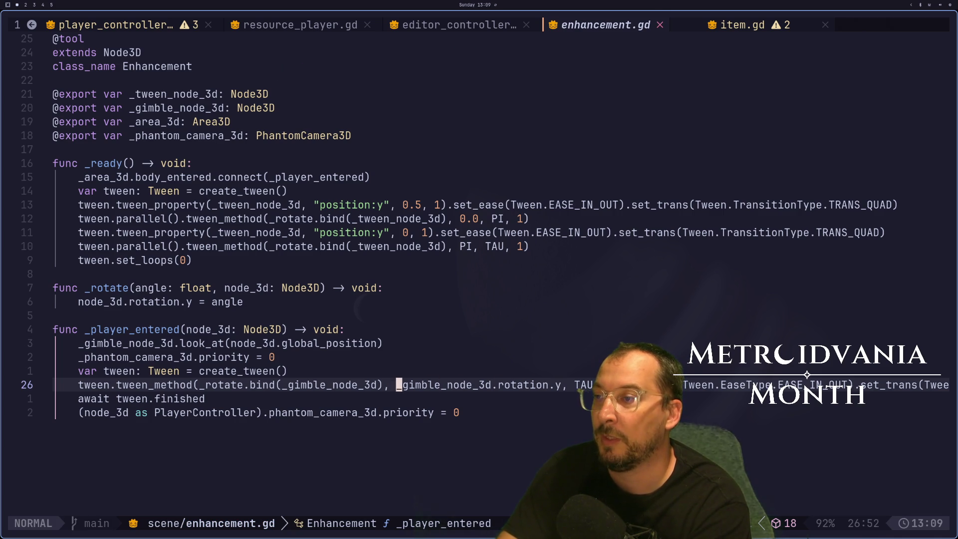
{"action": "key", "text": "v"}
{"action": "key", "text": "l"}
{"action": "key", "text": "l"}
{"action": "key", "text": "l"}
{"action": "key", "text": "y"}
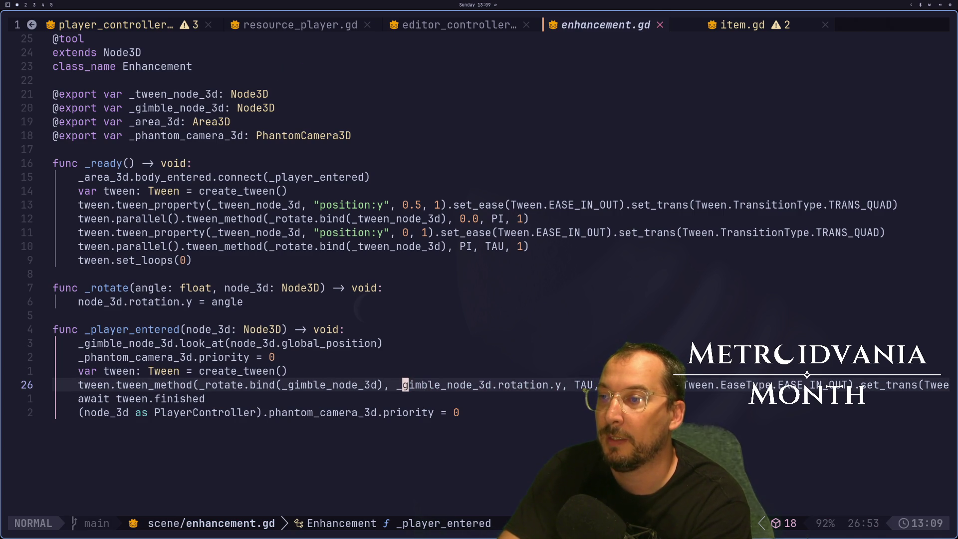
{"action": "type", "text": "i +"}
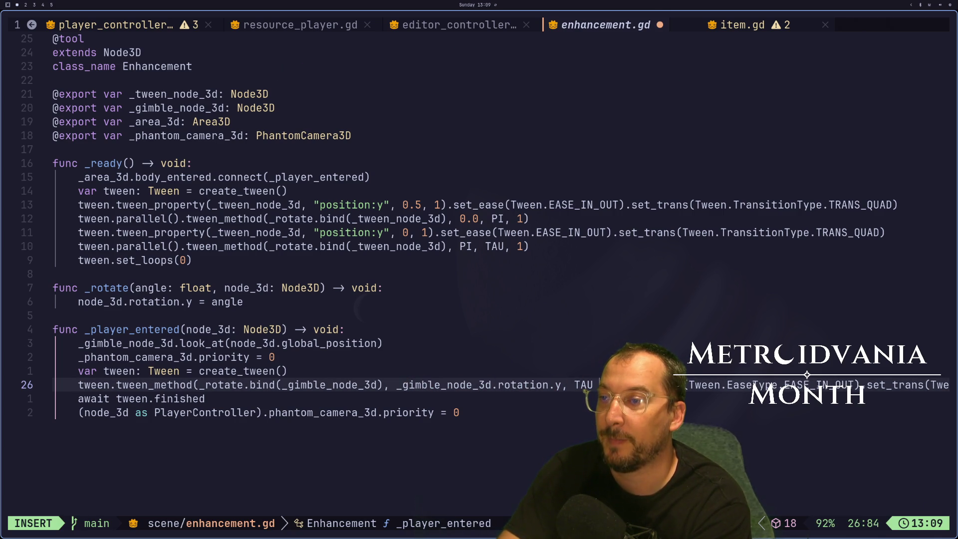
{"action": "key", "text": "Escape"}
{"action": "type", "text": "p:w"}
{"action": "key", "text": "Return"}
{"action": "key", "text": "super+2"}
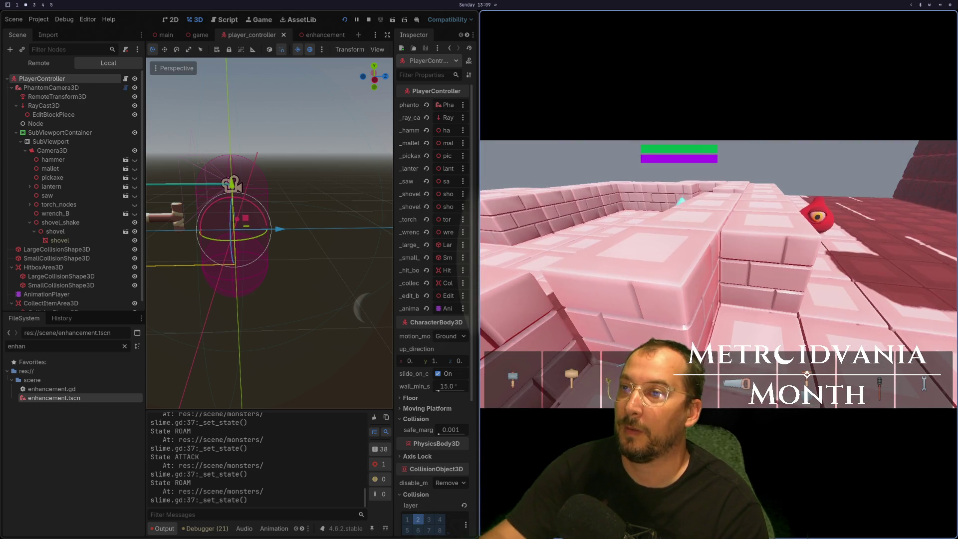
Restart the game to test the gimbal spin, close it, and return to enhancement.gd.
{"action": "key", "text": "F8"}
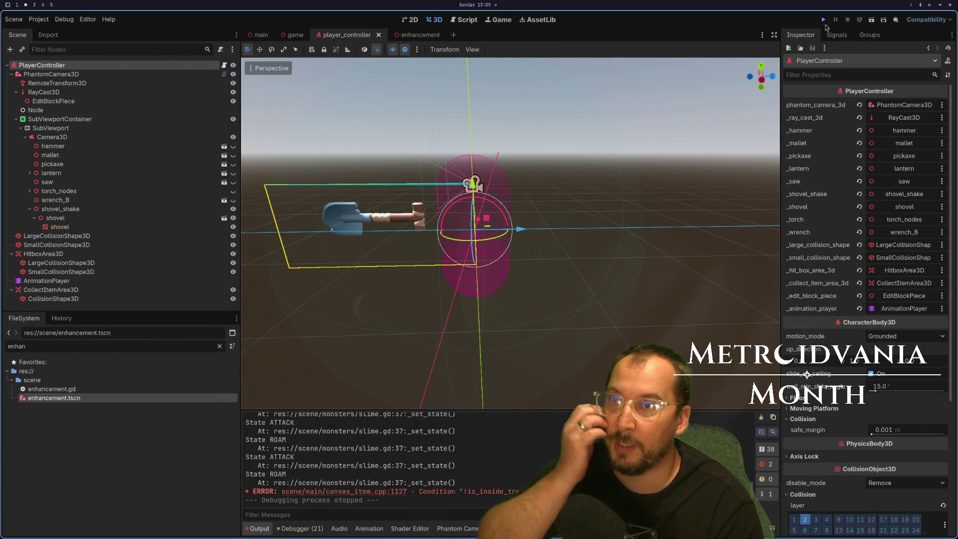
{"action": "left_click", "coordinate": [823, 19]}
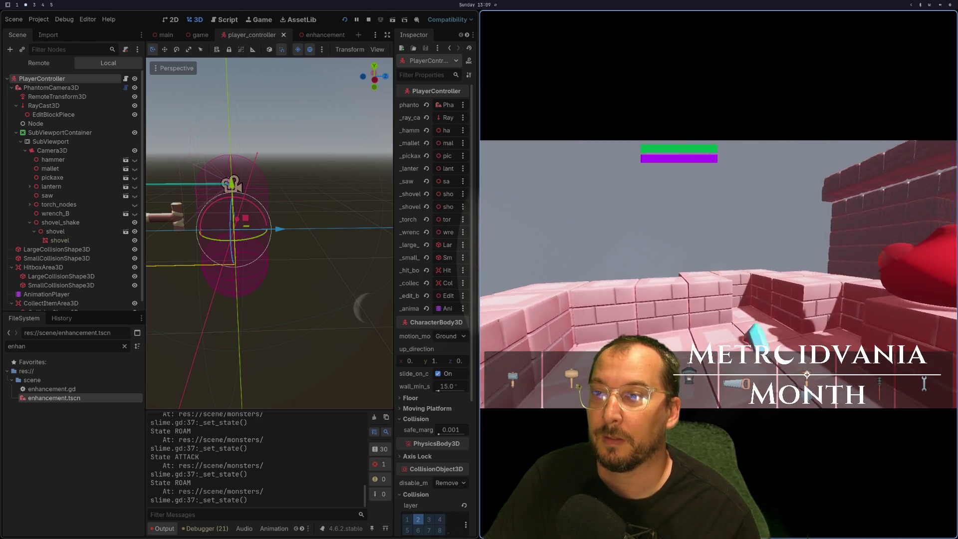
{"action": "key", "text": "alt+F4"}
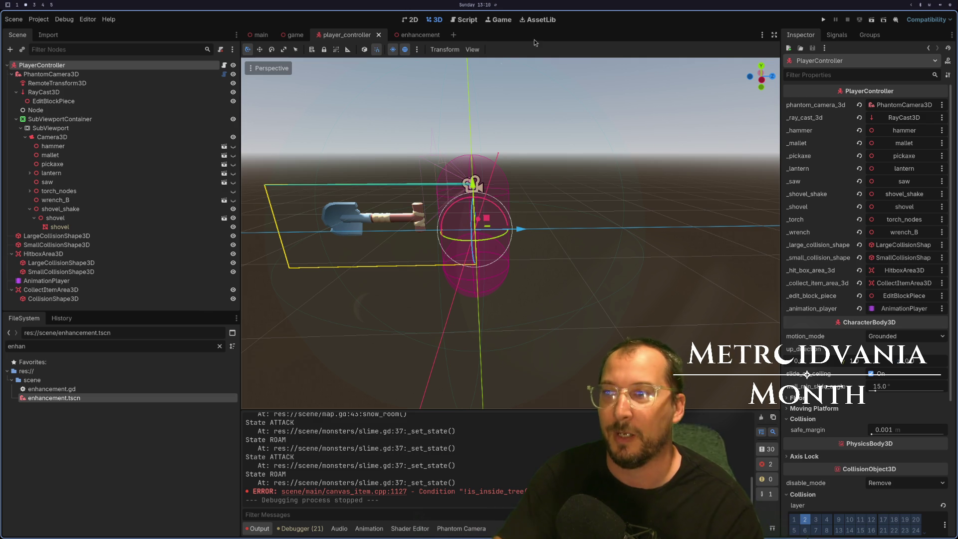
{"action": "key", "text": "alt+Tab"}
{"action": "key", "text": "alt+Tab"}
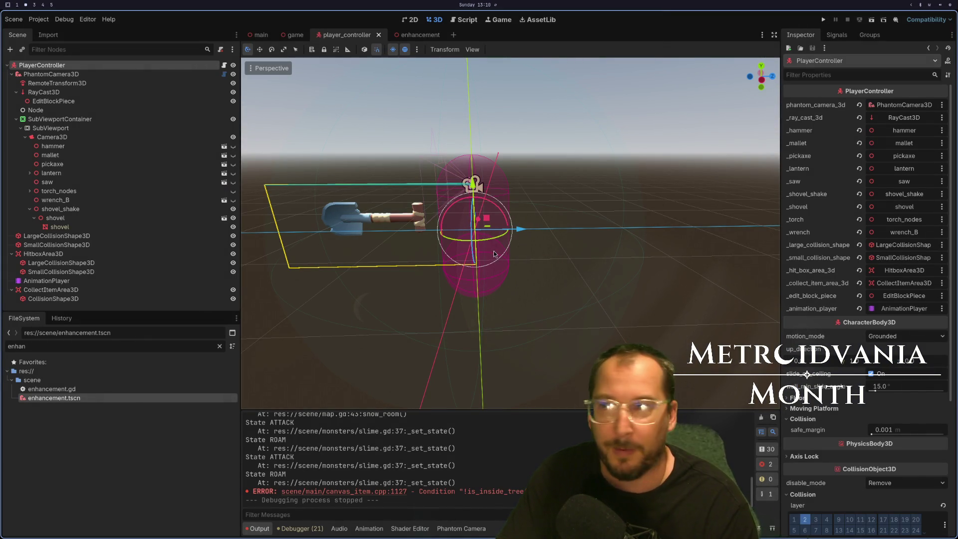
{"action": "key", "text": "super+1"}
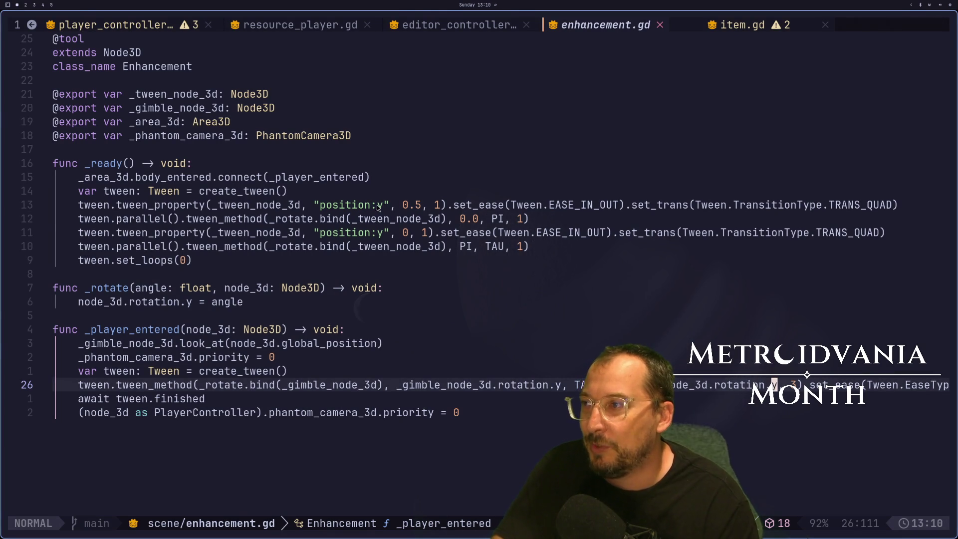
Glance at Godot, return to enhancement.gd, and move the YouTube window beside the editor.
{"action": "key", "text": "super+2"}
{"action": "key", "text": "super+1"}
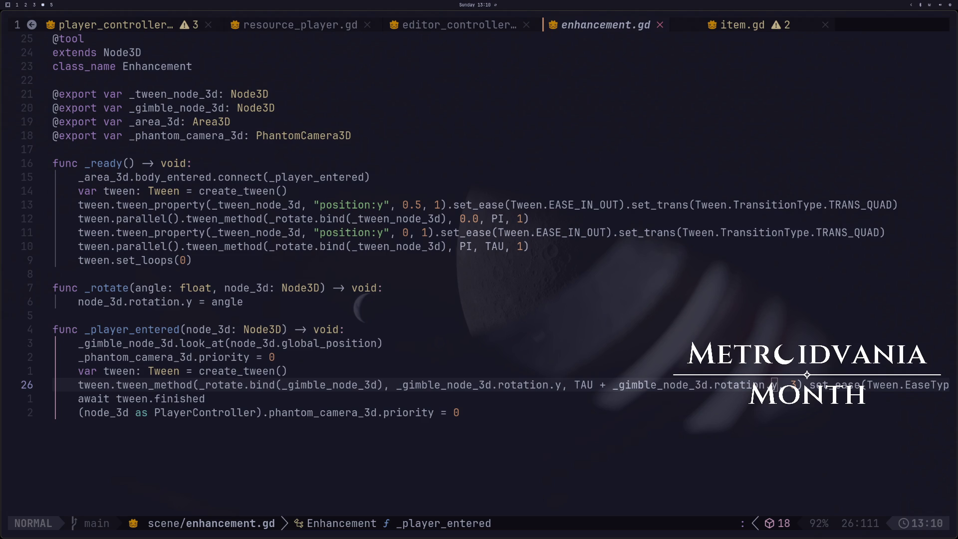
{"action": "key", "text": "super+shift+1"}
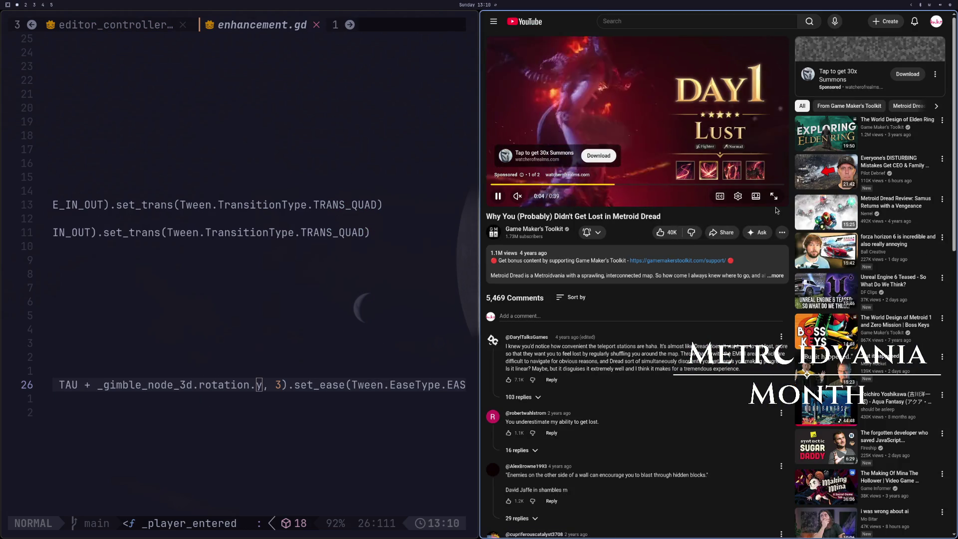
Make "Why You (Probably) Didn't Get Lost in Metroid Dread" fullscreen and unmute it.
{"action": "left_click", "coordinate": [774, 196]}
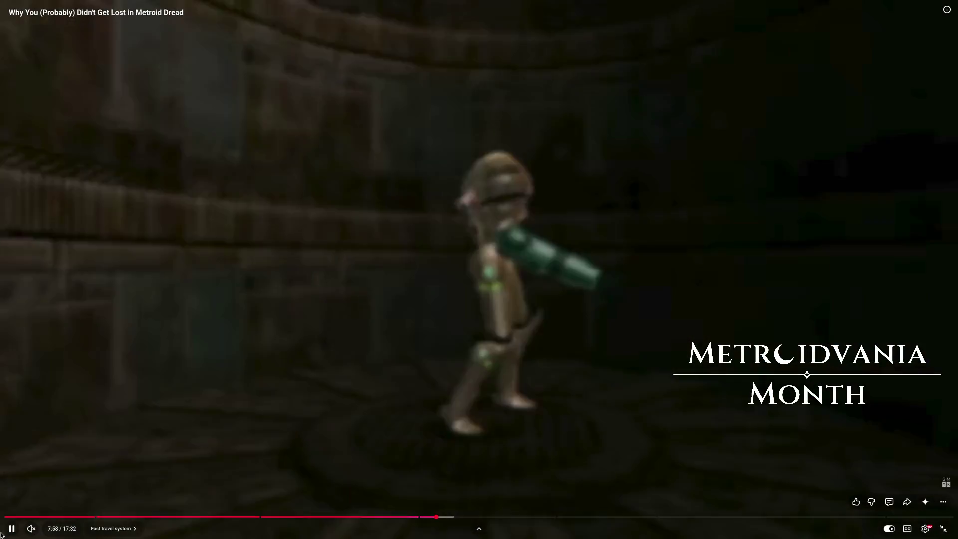
{"action": "left_click", "coordinate": [31, 528]}
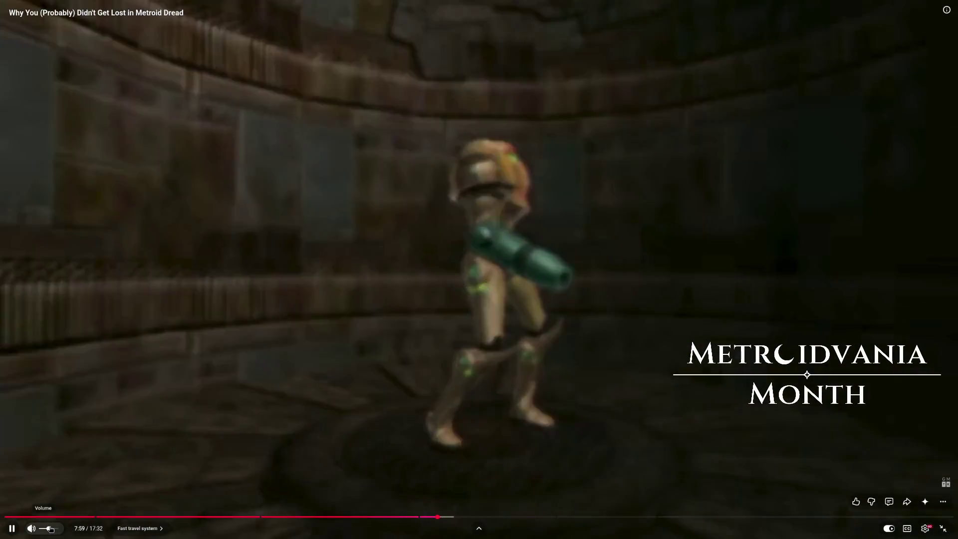
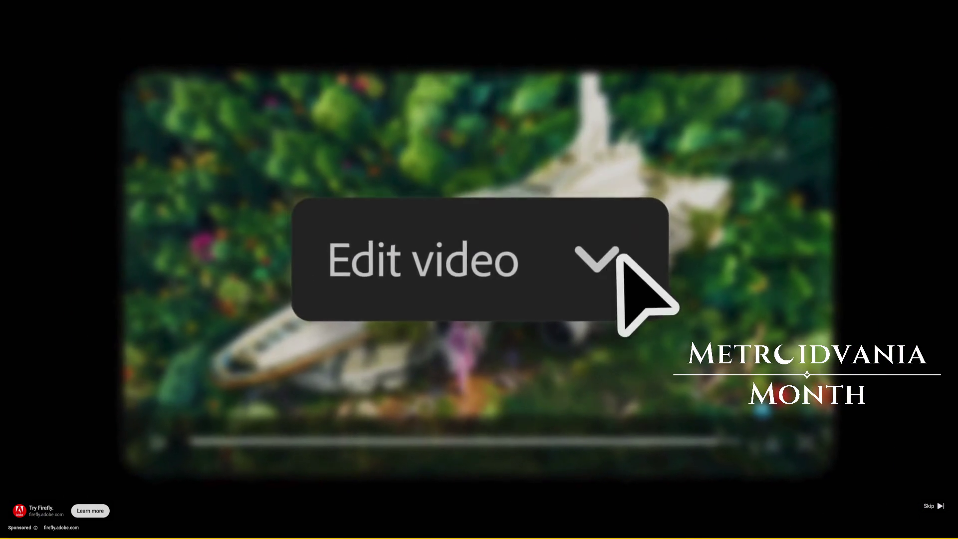
Exit the fullscreen YouTube video and return to the Neovim workspace showing enhancement.gd.
{"action": "key", "text": "Escape"}
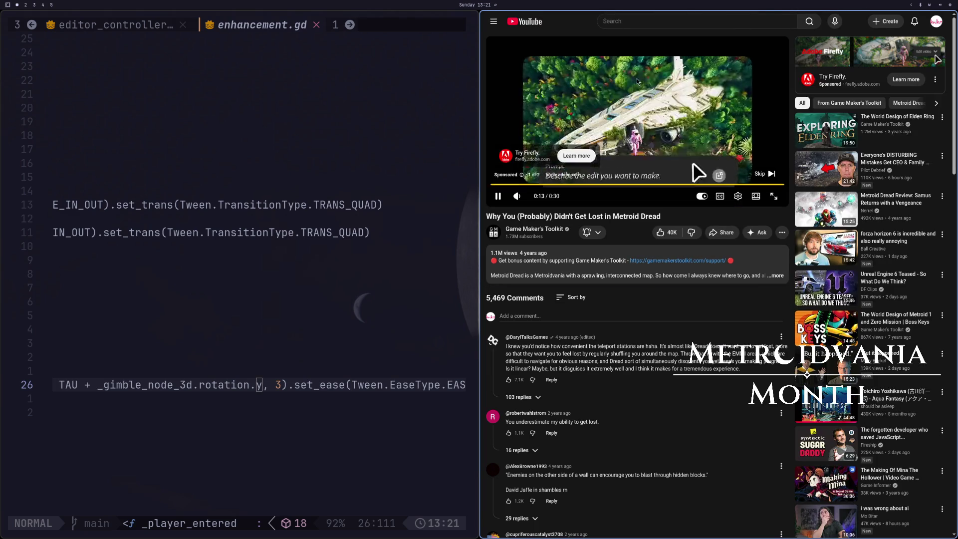
{"action": "key", "text": "super+4"}
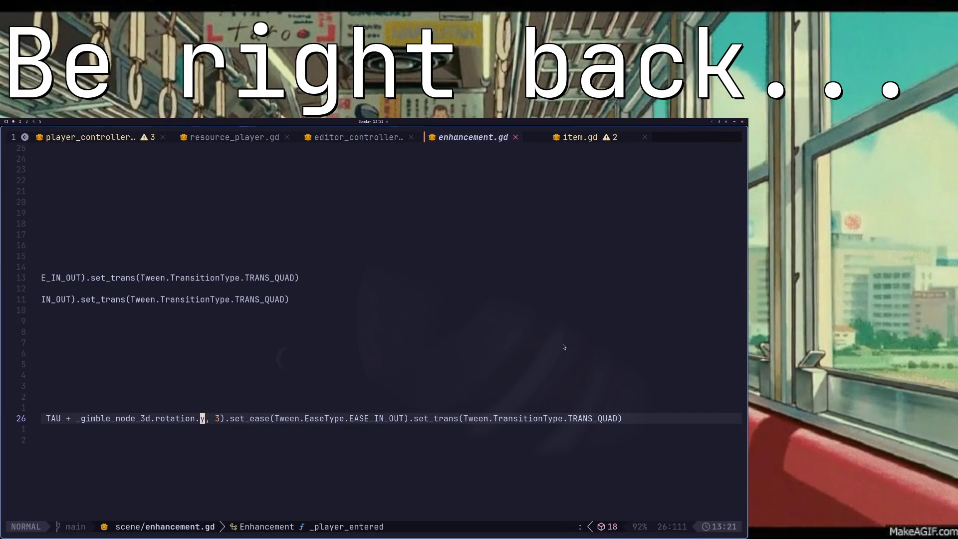
{"action": "key", "text": "alt+Tab"}
{"action": "key", "text": "alt+Tab"}
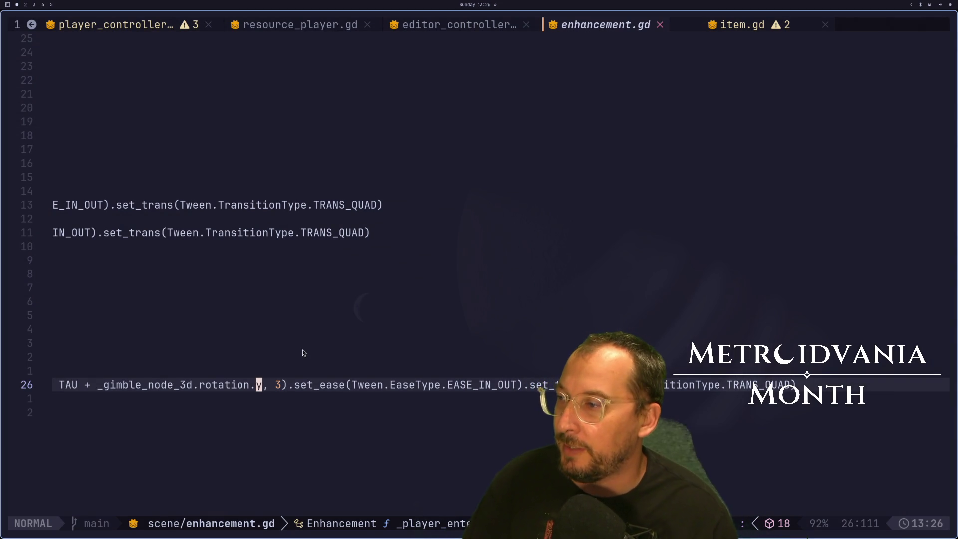
Change the gimble tween duration on line 26 from 3 to 5 and save enhancement.gd.
{"action": "type", "text": "ls5"}
{"action": "key", "text": "Escape"}
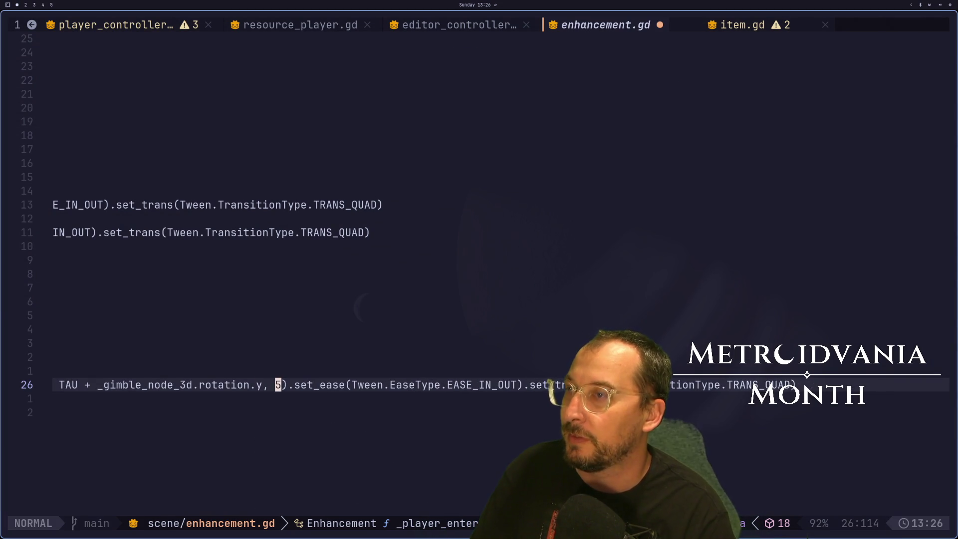
{"action": "type", "text": ":w"}
{"action": "key", "text": "Return"}
Run the game in Godot with F5 to test the slower rotation, then return to the code.
{"action": "key", "text": "super+4"}
{"action": "key", "text": "F5"}
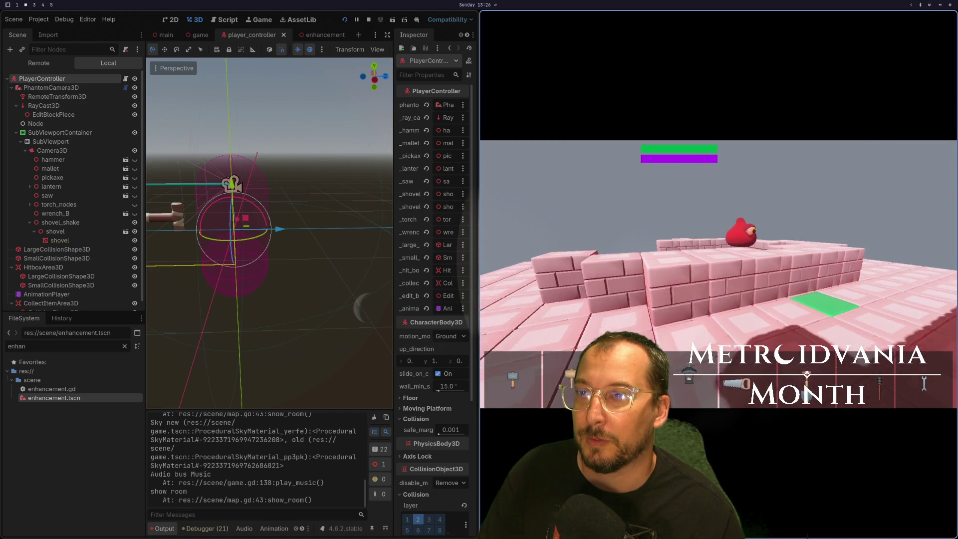
{"action": "key", "text": "super+1"}
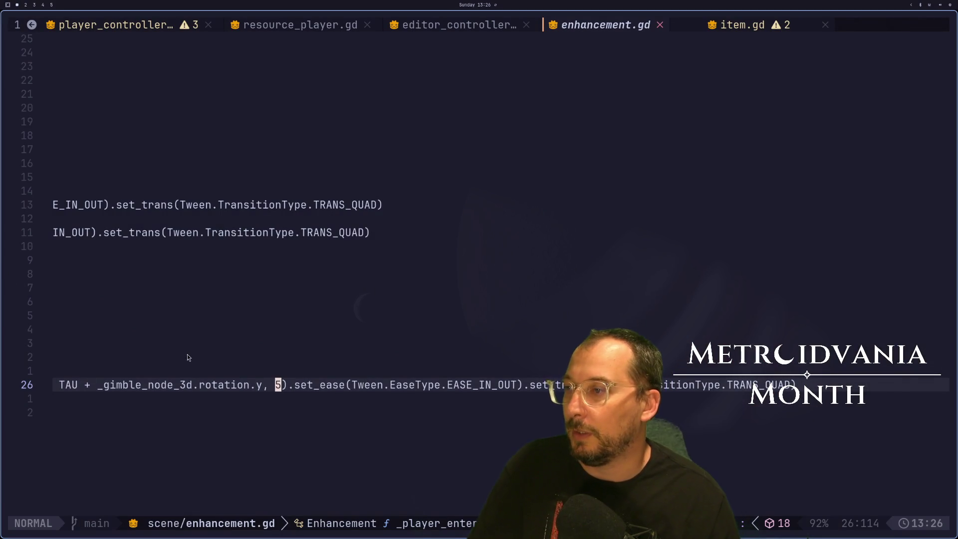
{"action": "left_click", "coordinate": [189, 356]}
Edit the TAU end value in the gimble tween_method call.
{"action": "key", "text": "j"}
{"action": "key", "text": "j"}
{"action": "key", "text": "j"}
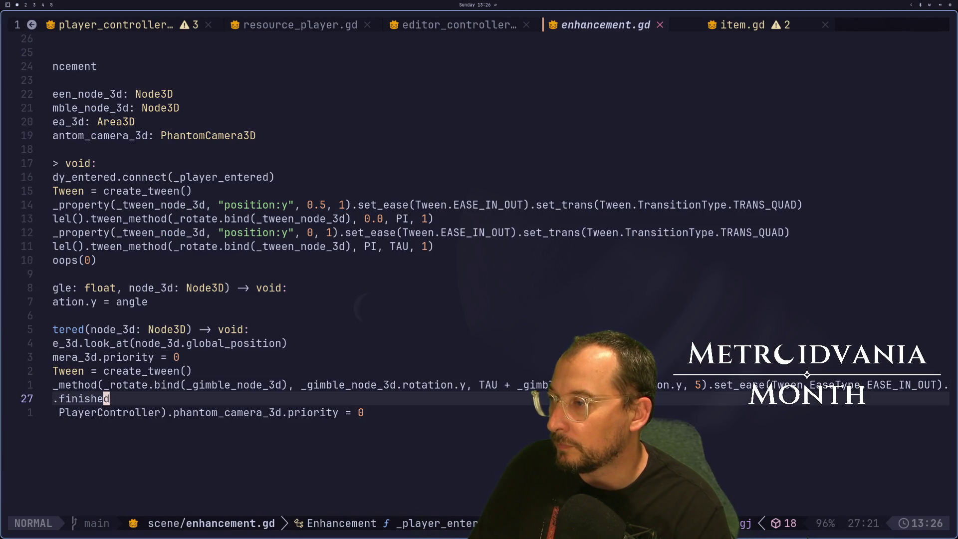
{"action": "key", "text": "h"}
{"action": "key", "text": "h"}
{"action": "key", "text": "h"}
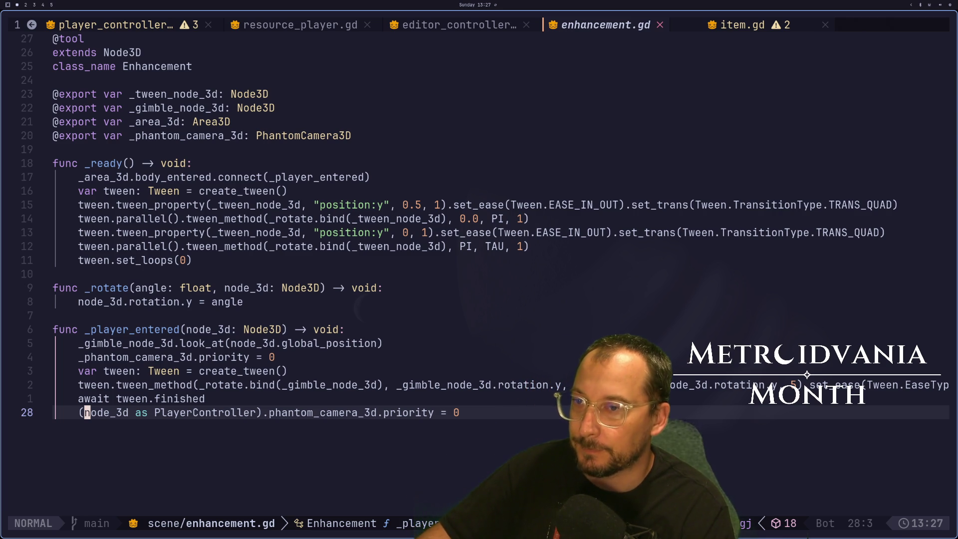
{"action": "key", "text": "k"}
{"action": "key", "text": "k"}
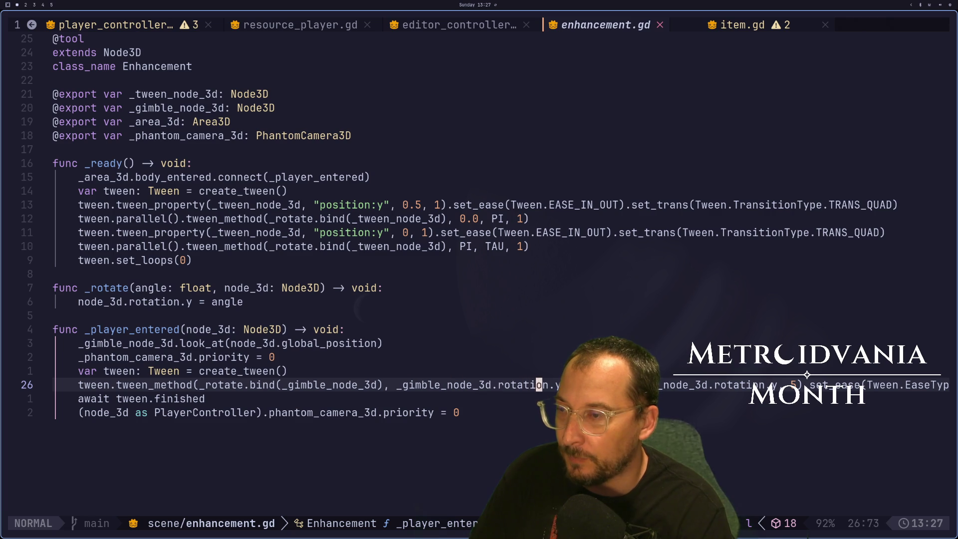
{"action": "key", "text": "l"}
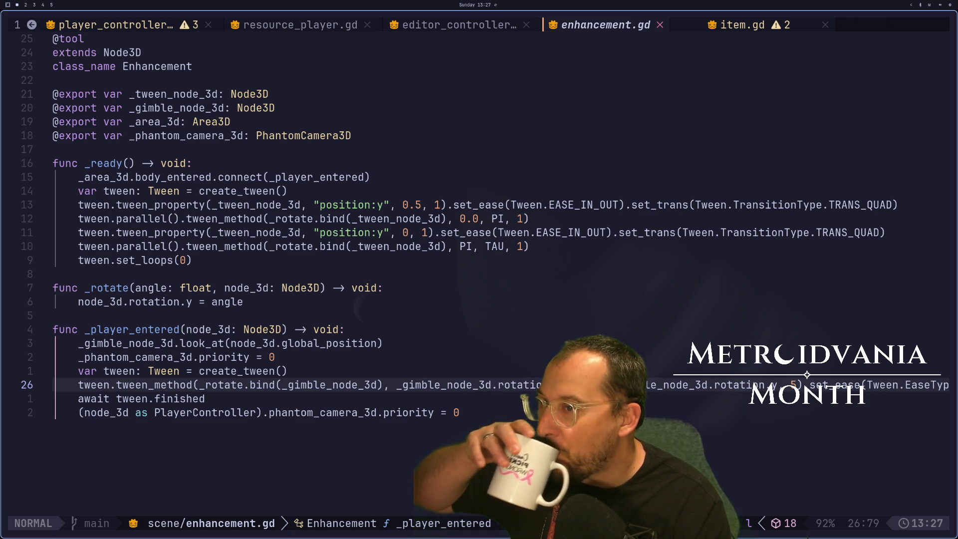
{"action": "key", "text": "l"}
{"action": "key", "text": "a"}
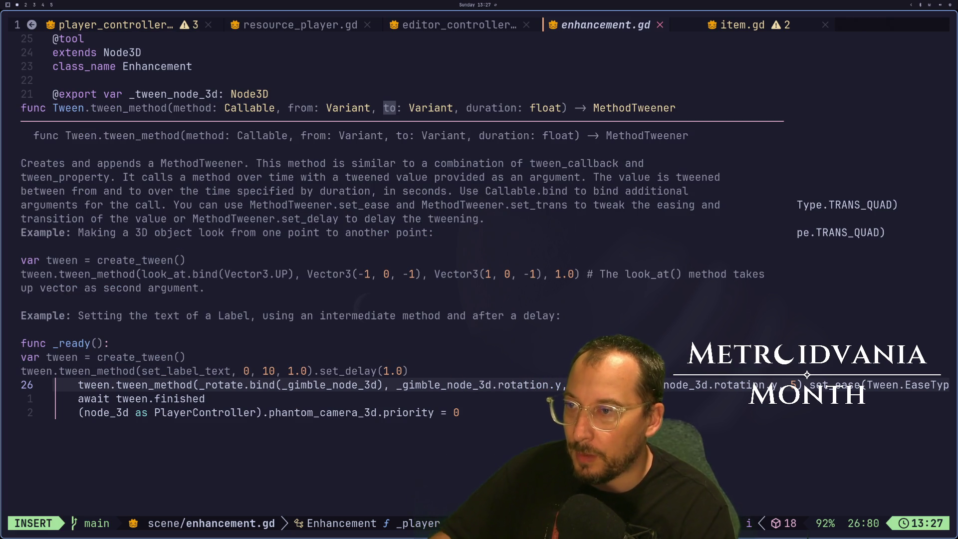
{"action": "key", "text": "Escape"}
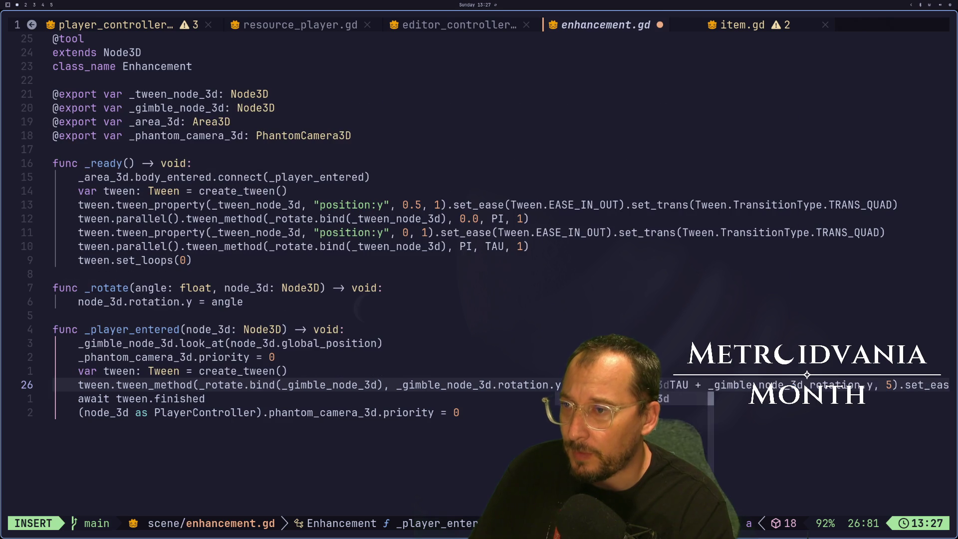
{"action": "key", "text": "Escape"}
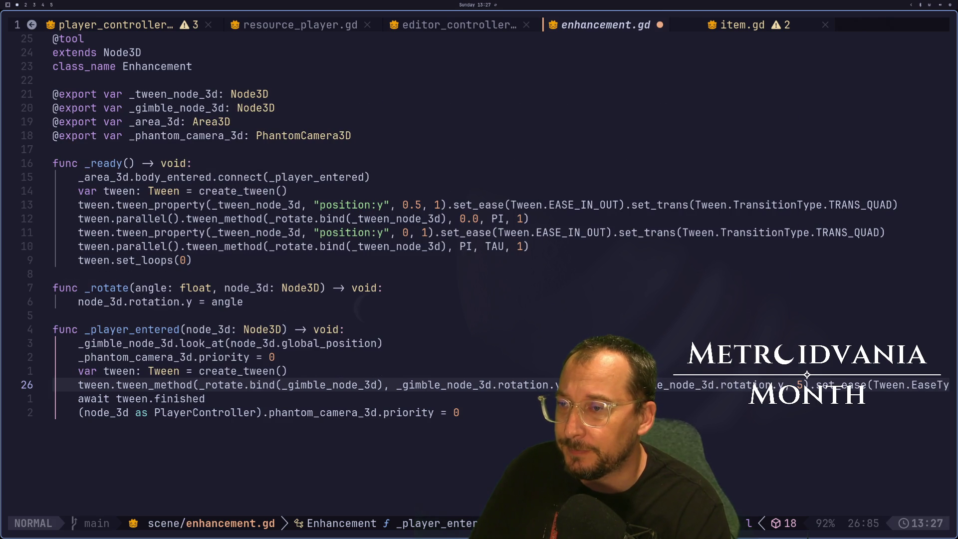
Save enhancement.gd with :w and bring the Godot editor to the front.
{"action": "key", "text": "i"}
{"action": "key", "text": "Escape"}
{"action": "key", "text": "colon"}
{"action": "type", "text": "w"}
{"action": "key", "text": "Return"}
{"action": "key", "text": "super+2"}
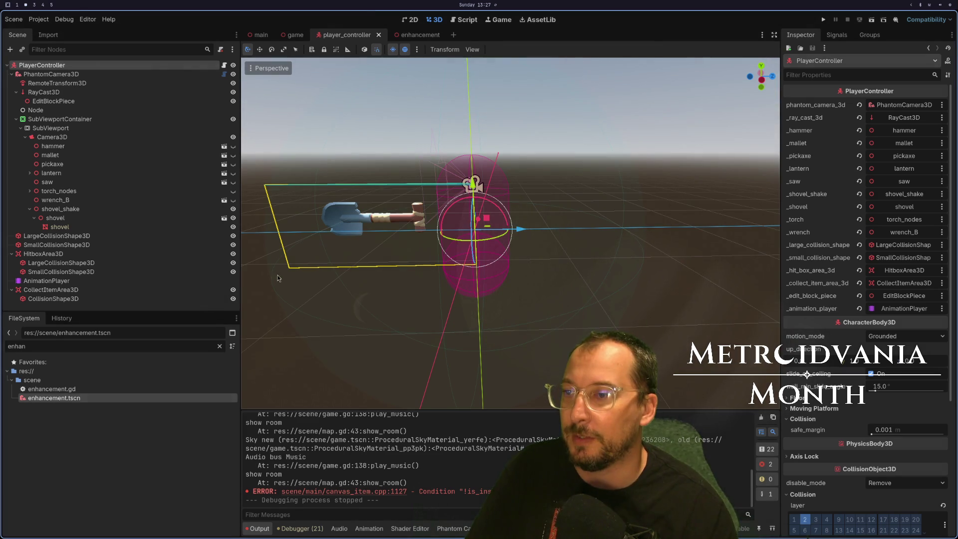
Run the game to test the rotation, then tweak the tween line and save enhancement.gd.
{"action": "left_click", "coordinate": [828, 23]}
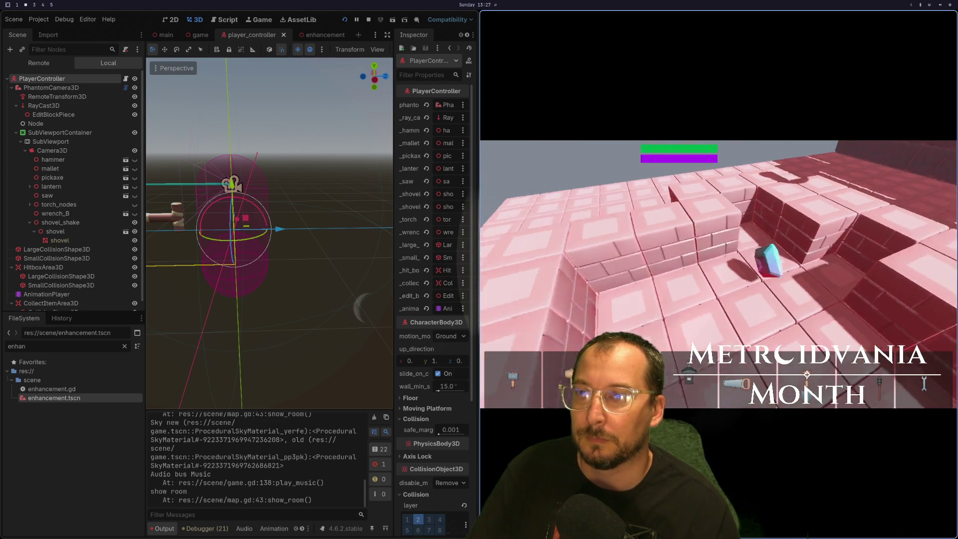
{"action": "key", "text": "super+1"}
{"action": "key", "text": "a"}
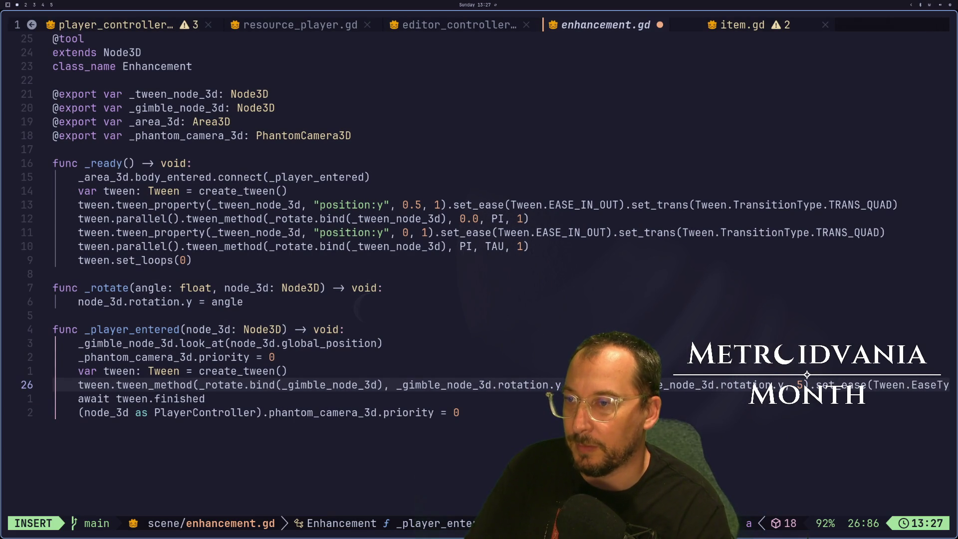
{"action": "key", "text": "Escape"}
{"action": "key", "text": "j"}
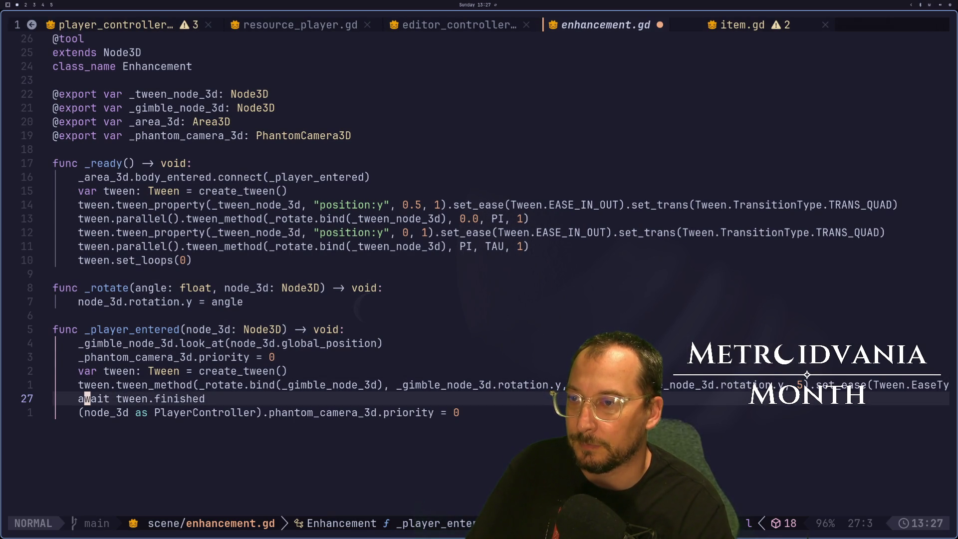
{"action": "type", "text": ":w"}
{"action": "key", "text": "Return"}
Back in Godot, stop the running game and launch it again.
{"action": "key", "text": "super+2"}
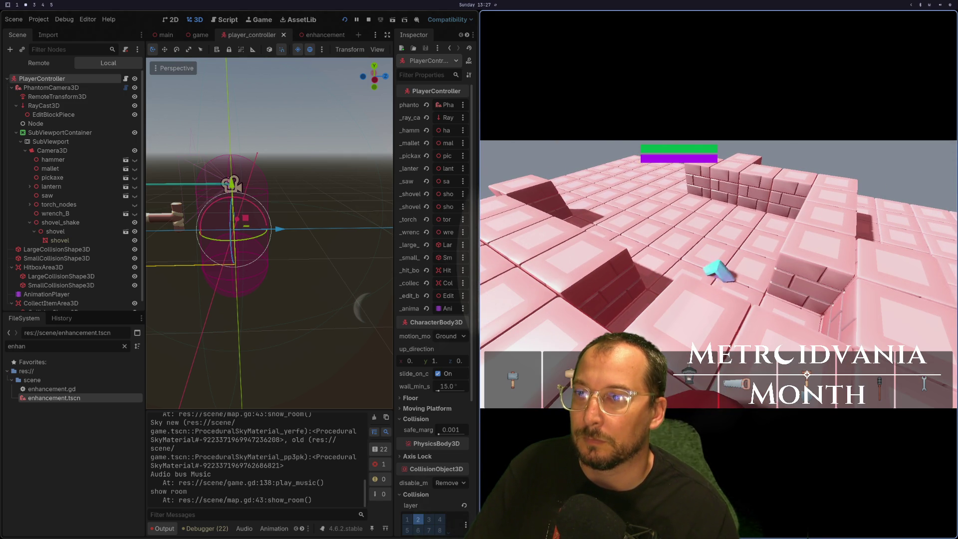
{"action": "key", "text": "super+q"}
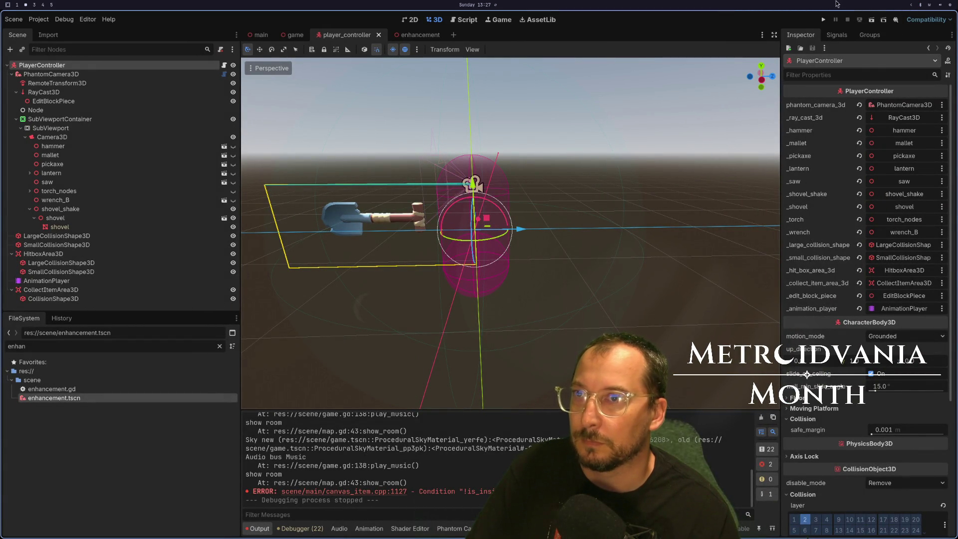
{"action": "left_click", "coordinate": [824, 21]}
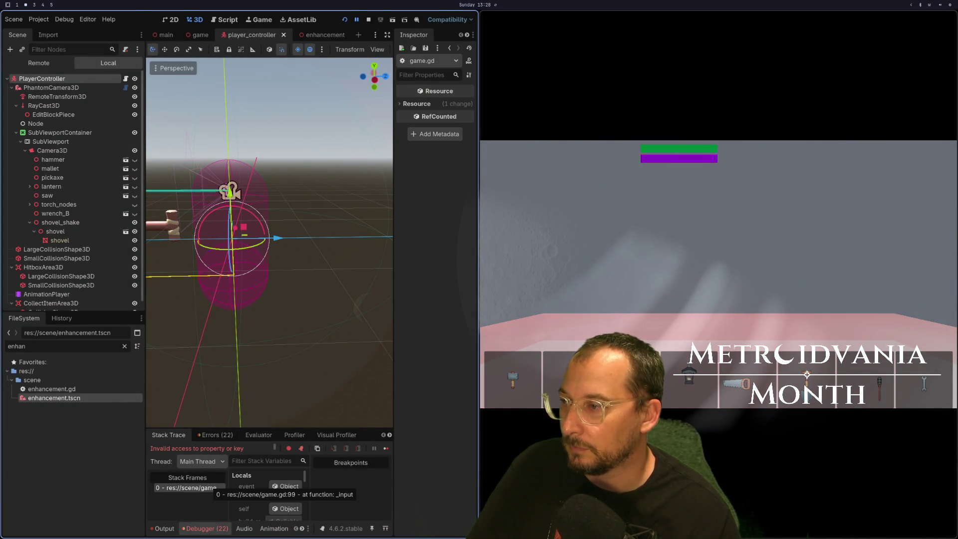
Switch to Neovim and cycle through the open script buffers toward game.gd.
{"action": "key", "text": "super+1"}
{"action": "key", "text": "shift+h"}
{"action": "key", "text": "shift+h"}
{"action": "key", "text": "shift+h"}
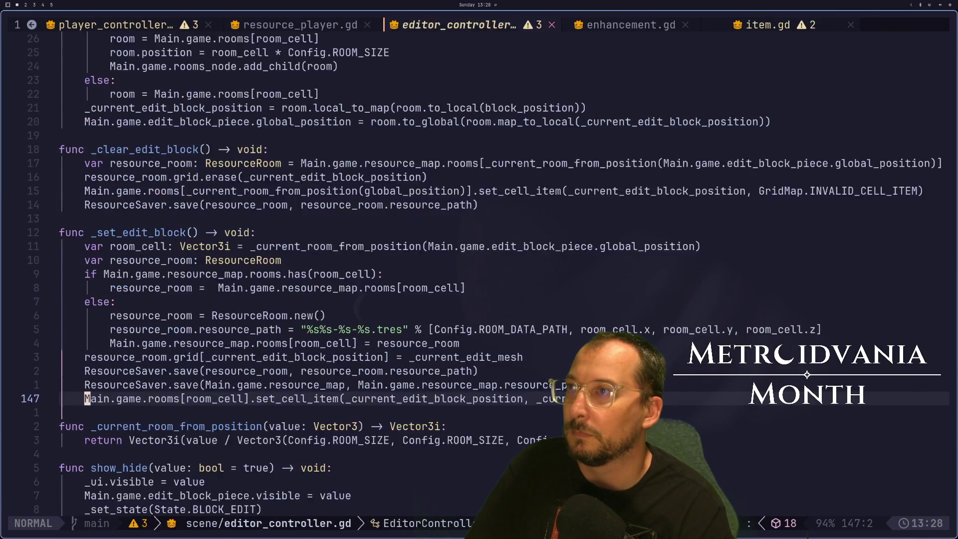
Check the failing line 99 in game.gd, then collapse the PlayerController tree in Godot's Scene dock.
{"action": "key", "text": "shift+l"}
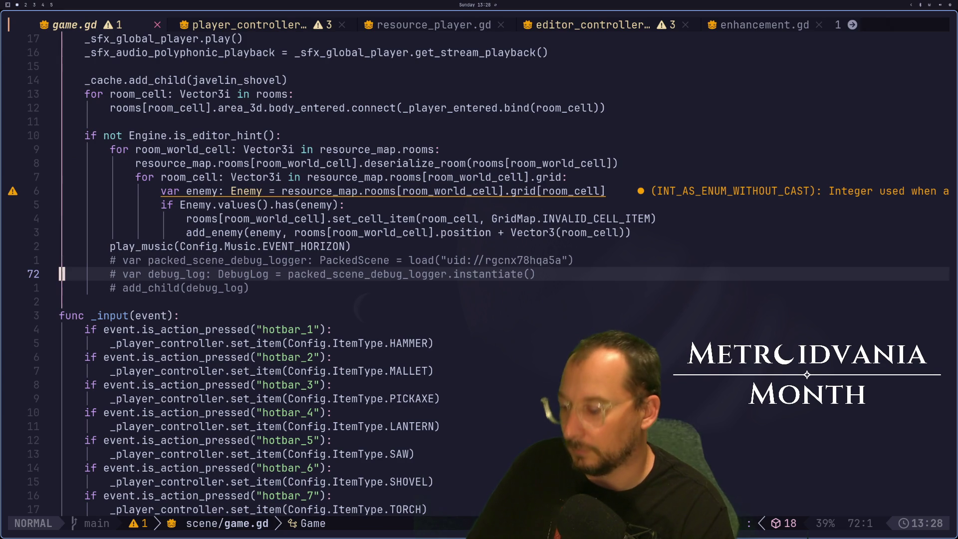
{"action": "key", "text": "9"}
{"action": "key", "text": "9"}
{"action": "key", "text": "g"}
{"action": "key", "text": "g"}
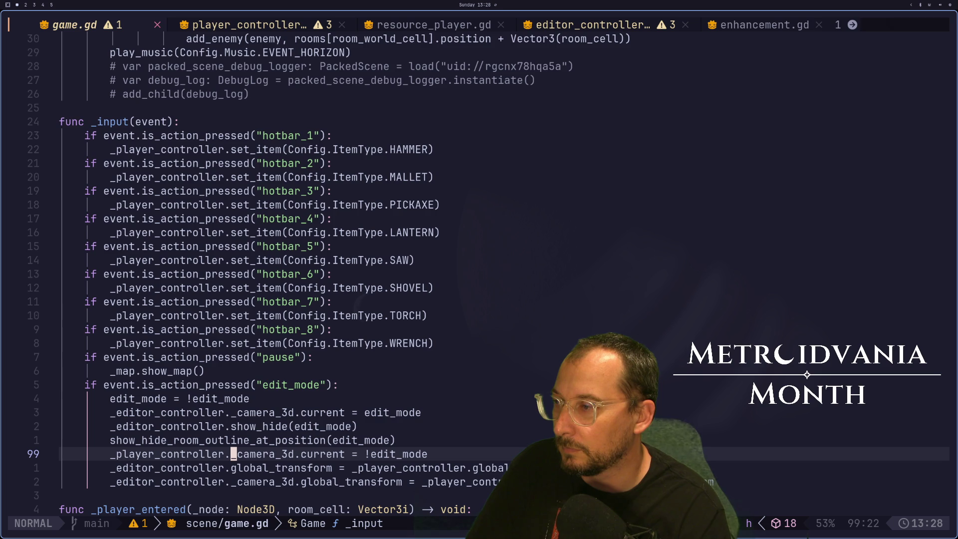
{"action": "key", "text": "super+2"}
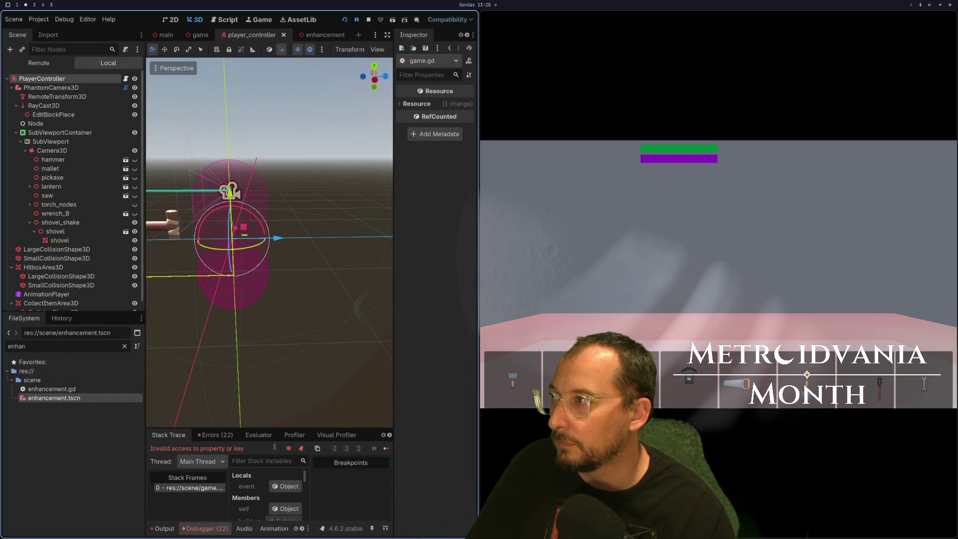
{"action": "left_click", "coordinate": [6, 79]}
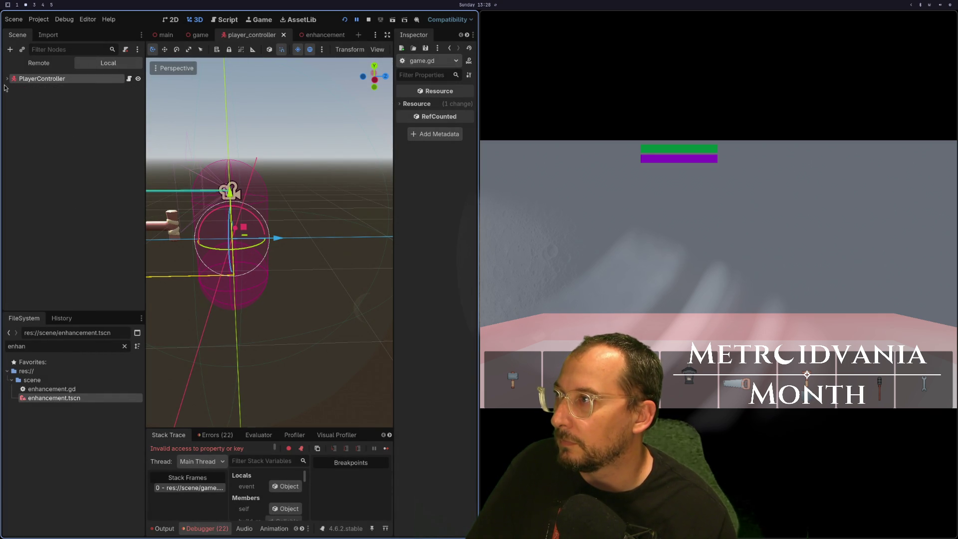
Open the game scene tab, then launch Godot Engine from the app launcher via 'god'.
{"action": "left_click", "coordinate": [200, 34]}
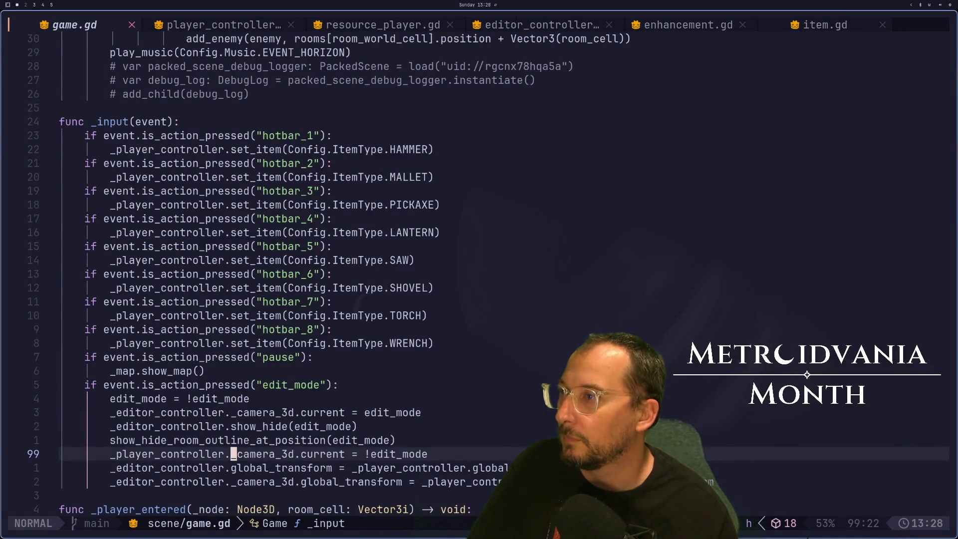
{"action": "key", "text": "super+space"}
{"action": "type", "text": "god"}
{"action": "key", "text": "Return"}
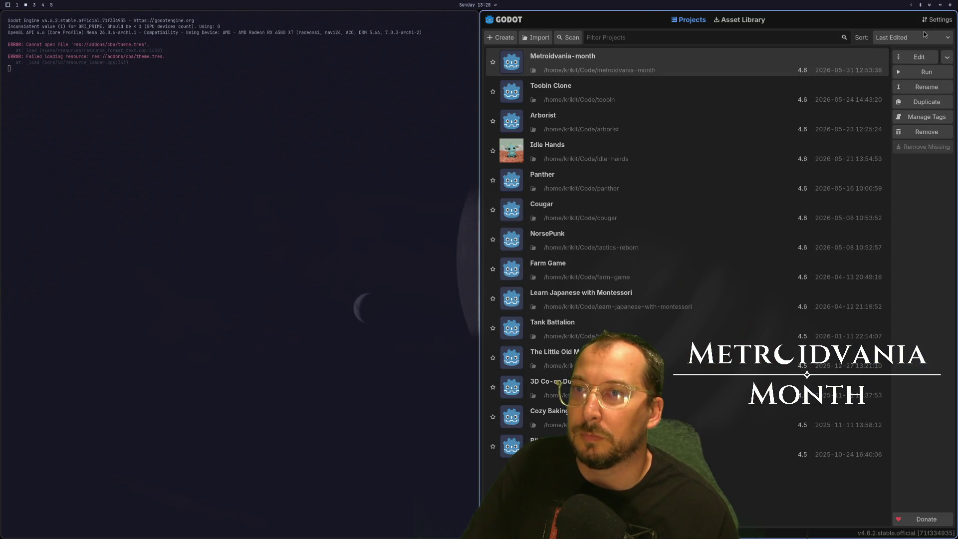
Open the Metroidvania-month project and bring the Godot editor workspace back into view.
{"action": "left_click", "coordinate": [915, 61]}
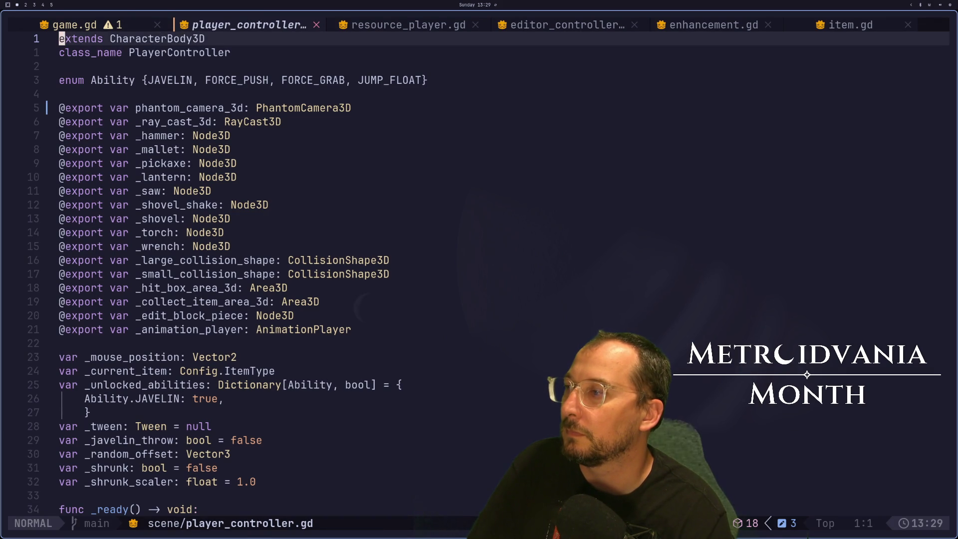
{"action": "key", "text": "j"}
{"action": "key", "text": "j"}
{"action": "key", "text": "j"}
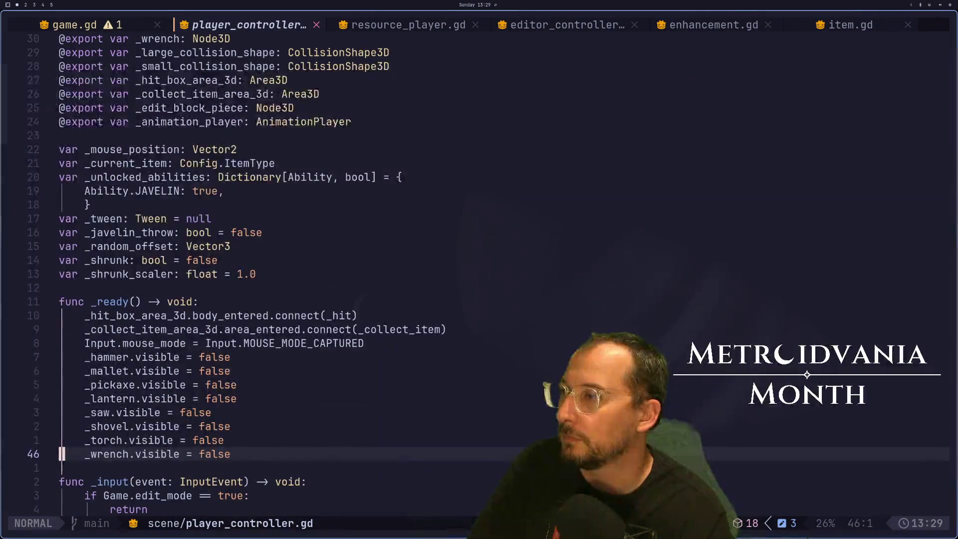
{"action": "key", "text": "super+2"}
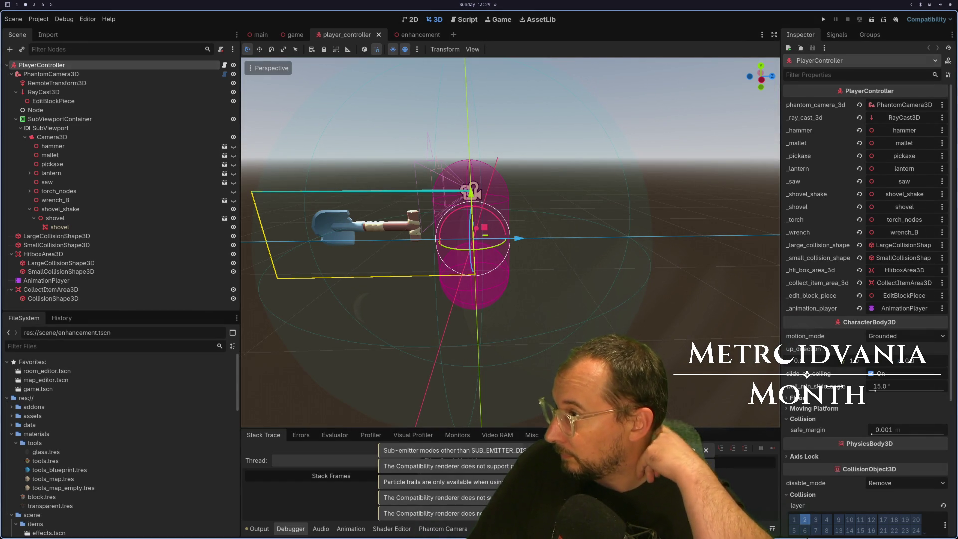
In the game scene, move Colorblindness above Camera3D as Game's first child.
{"action": "left_click", "coordinate": [295, 34]}
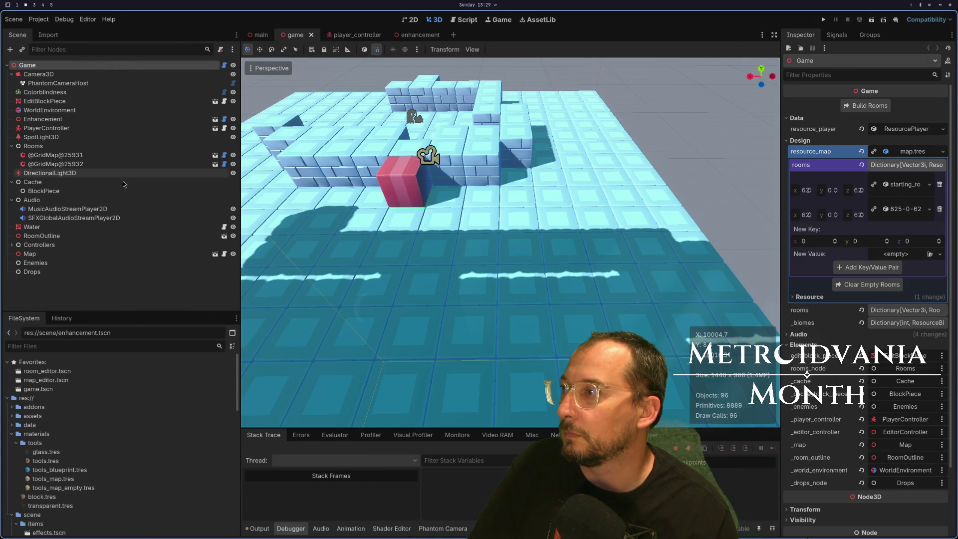
{"action": "left_click", "coordinate": [11, 199]}
{"action": "left_click", "coordinate": [7, 174]}
{"action": "left_click", "coordinate": [9, 181]}
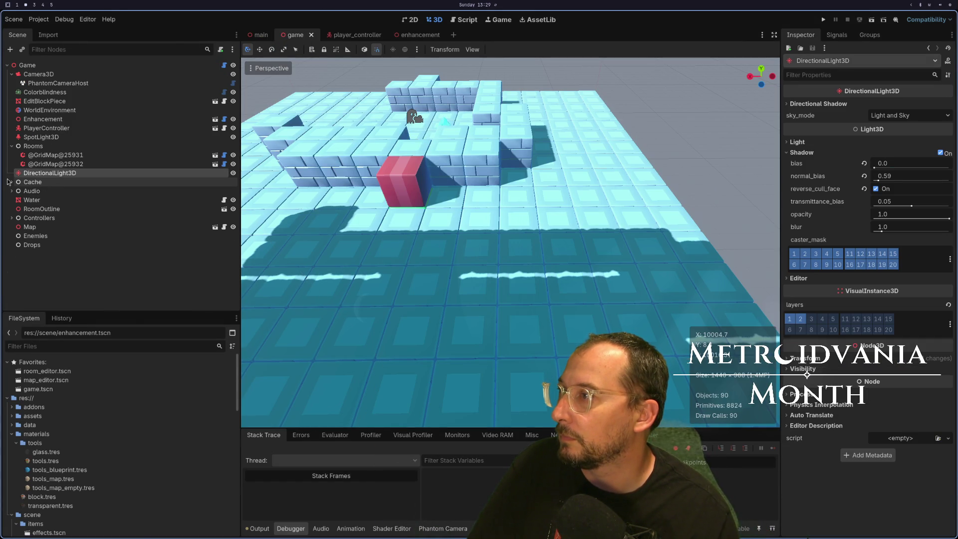
{"action": "left_click", "coordinate": [57, 129]}
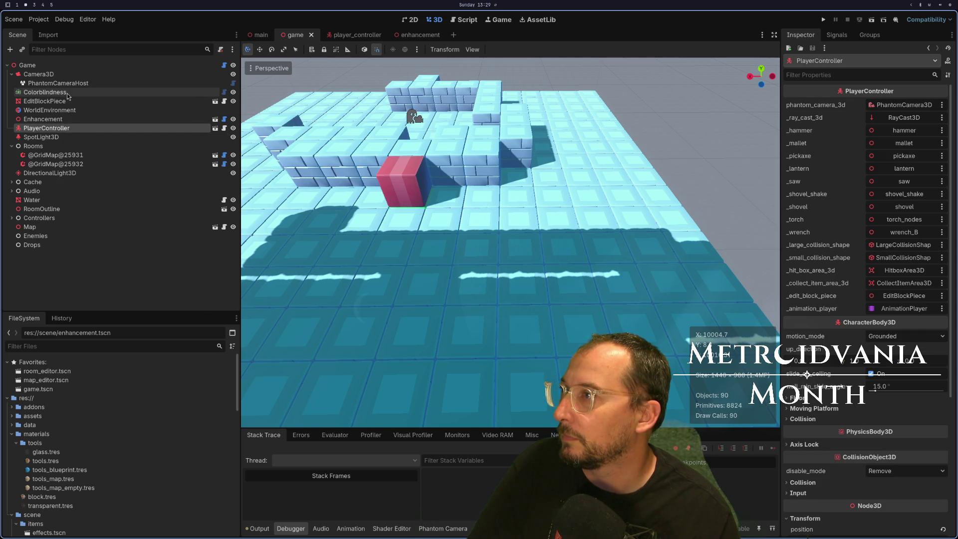
{"action": "left_click", "coordinate": [11, 74]}
{"action": "mouse_move", "coordinate": [43, 83]}
{"action": "left_mouse_down"}
{"action": "mouse_move", "coordinate": [50, 64]}
{"action": "mouse_move", "coordinate": [43, 75]}
{"action": "left_mouse_up"}
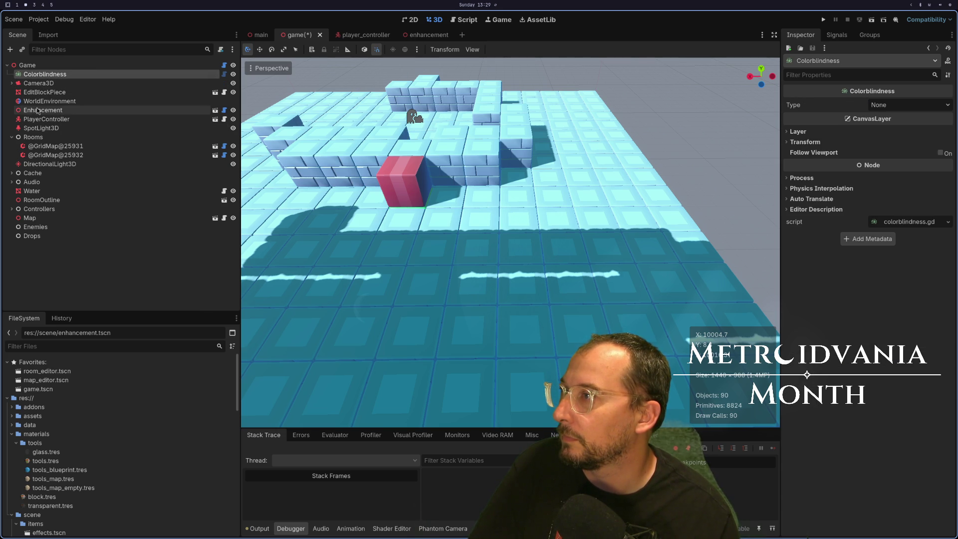
Inspect SpotLight3D and the Cache group, then select EditorController under Controllers.
{"action": "left_click", "coordinate": [9, 129]}
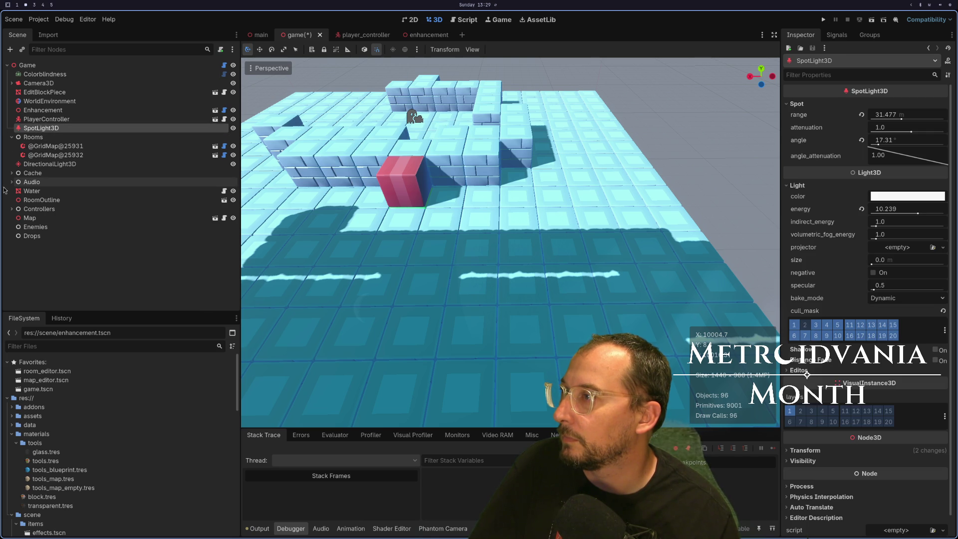
{"action": "left_click", "coordinate": [11, 173]}
{"action": "left_click", "coordinate": [11, 173]}
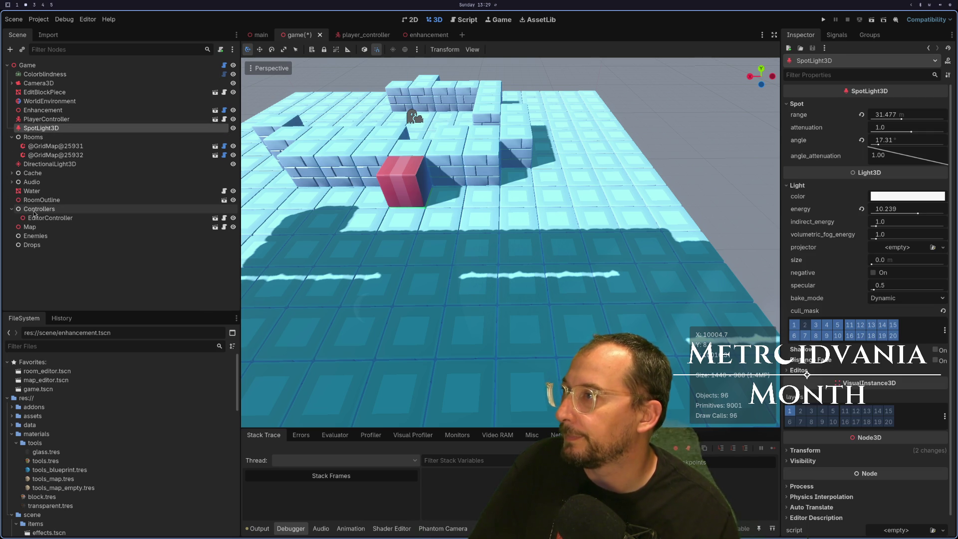
{"action": "left_click", "coordinate": [80, 221]}
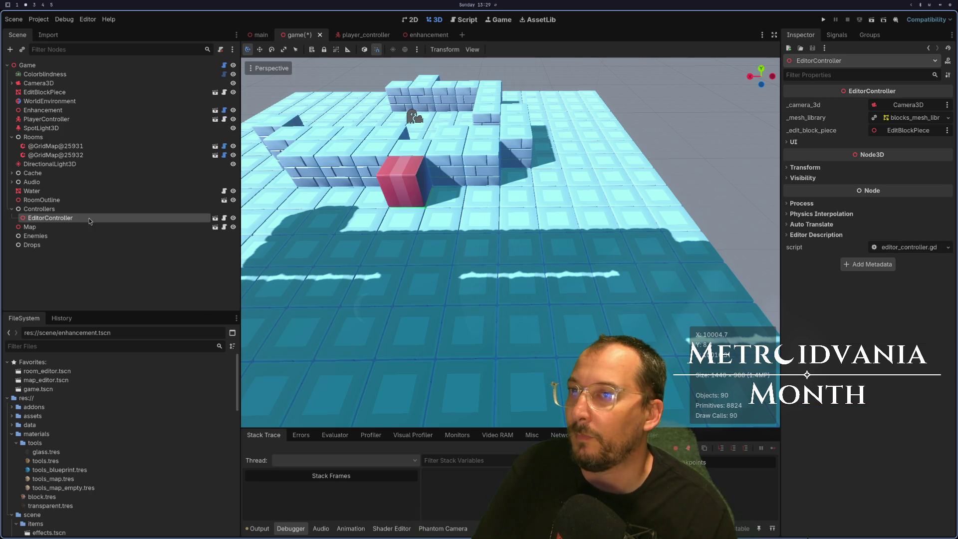
Open the EditorController scene and change its Camera3D node's type to PhantomCamera3D.
{"action": "left_click", "coordinate": [215, 218]}
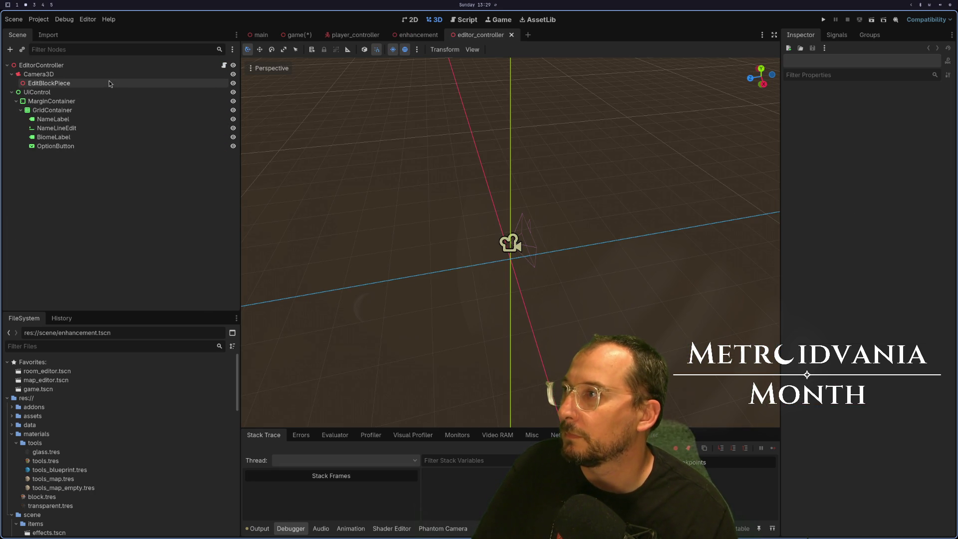
{"action": "left_click", "coordinate": [112, 74]}
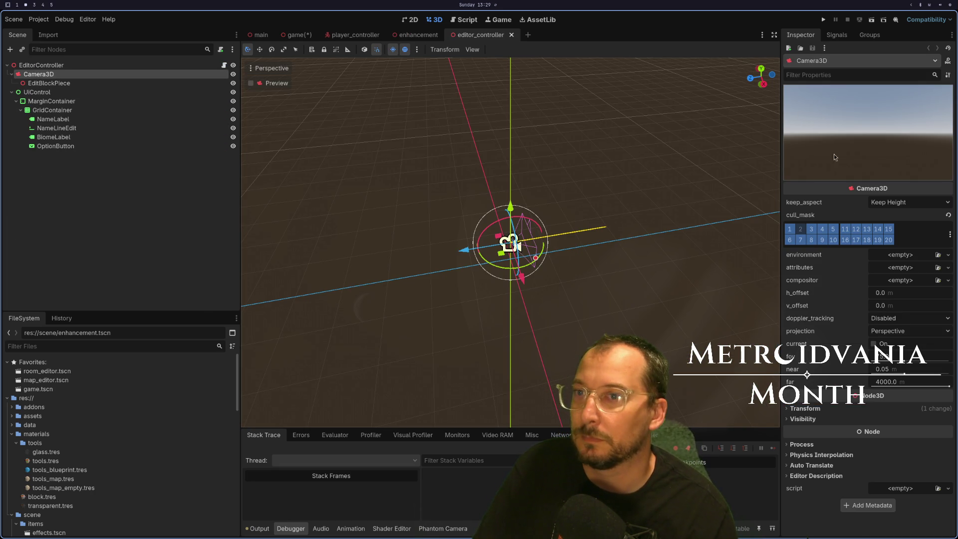
{"action": "right_click", "coordinate": [44, 74]}
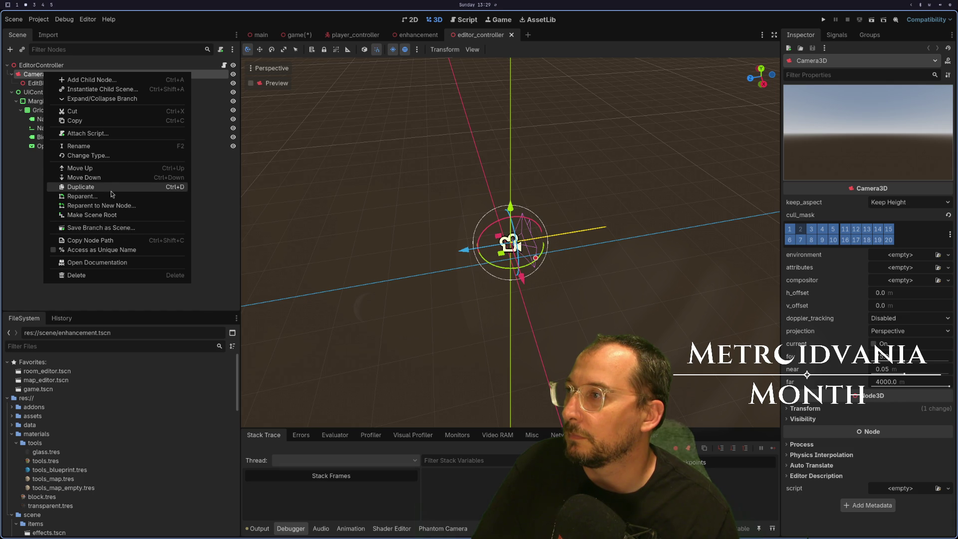
{"action": "left_click", "coordinate": [107, 155]}
{"action": "key", "text": "Down"}
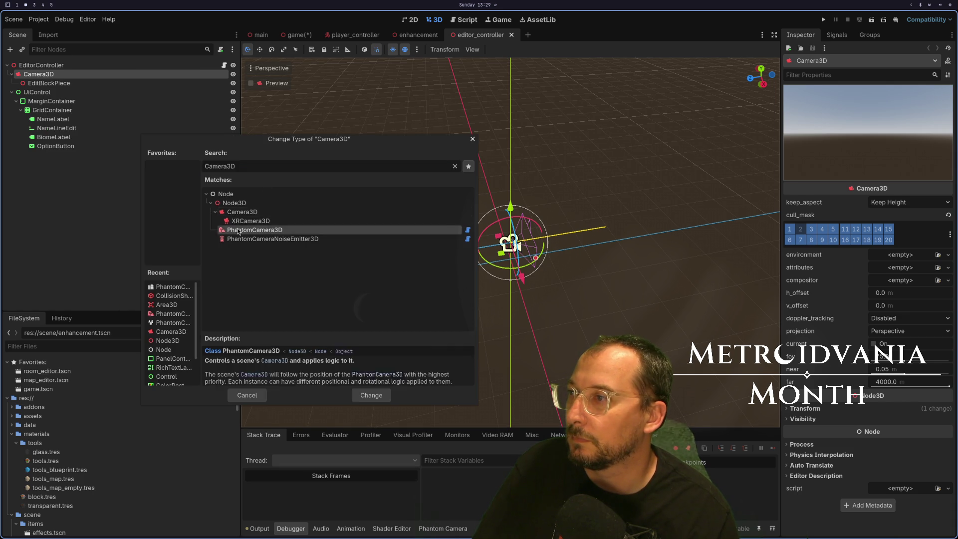
{"action": "key", "text": "Return"}
Rename the camera node to PhantomCamera3D and save the editor_controller scene.
{"action": "double_click", "coordinate": [66, 76]}
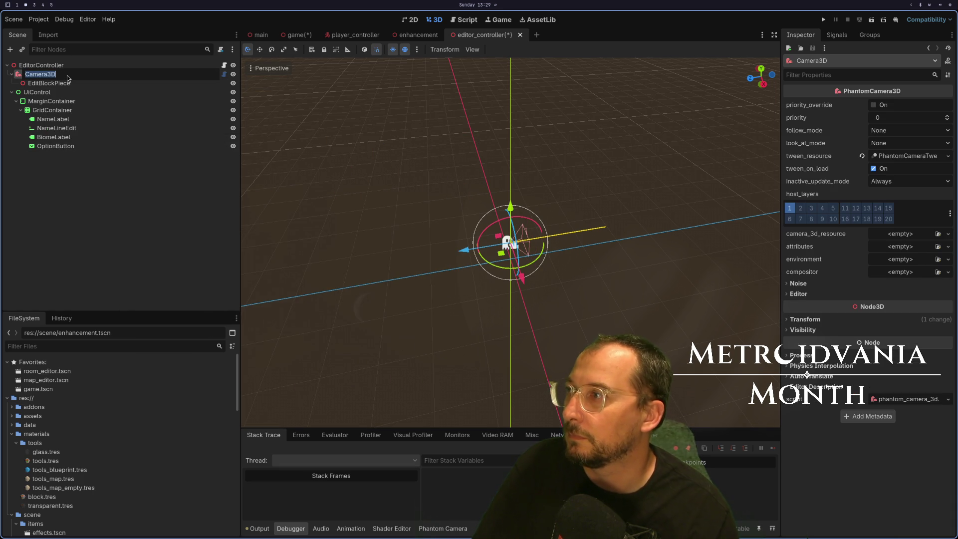
{"action": "type", "text": "Phan"}
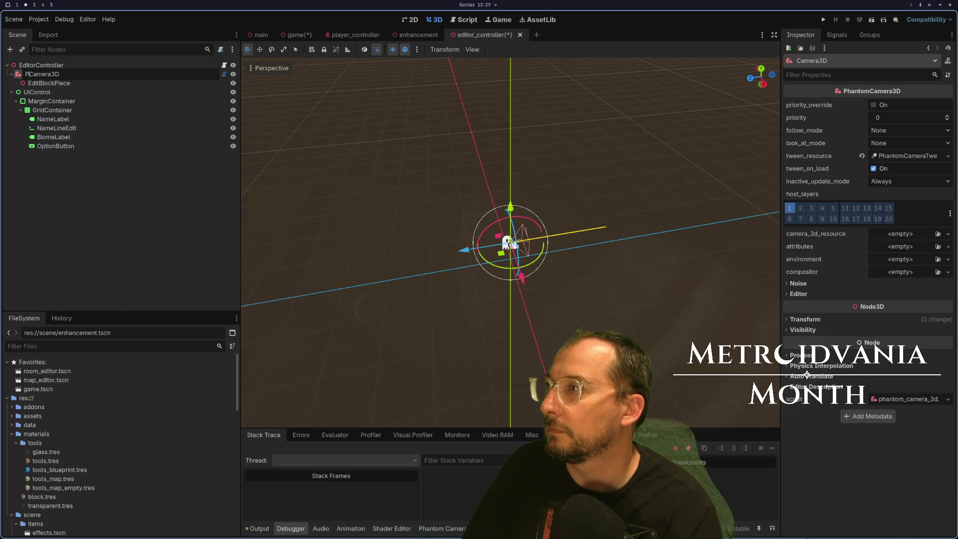
{"action": "key", "text": "Return"}
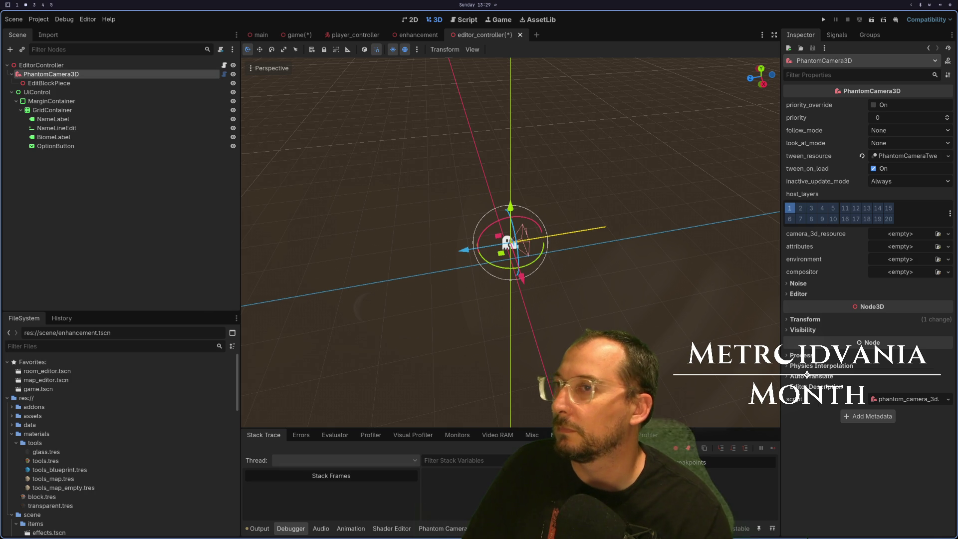
{"action": "key", "text": "ctrl+s"}
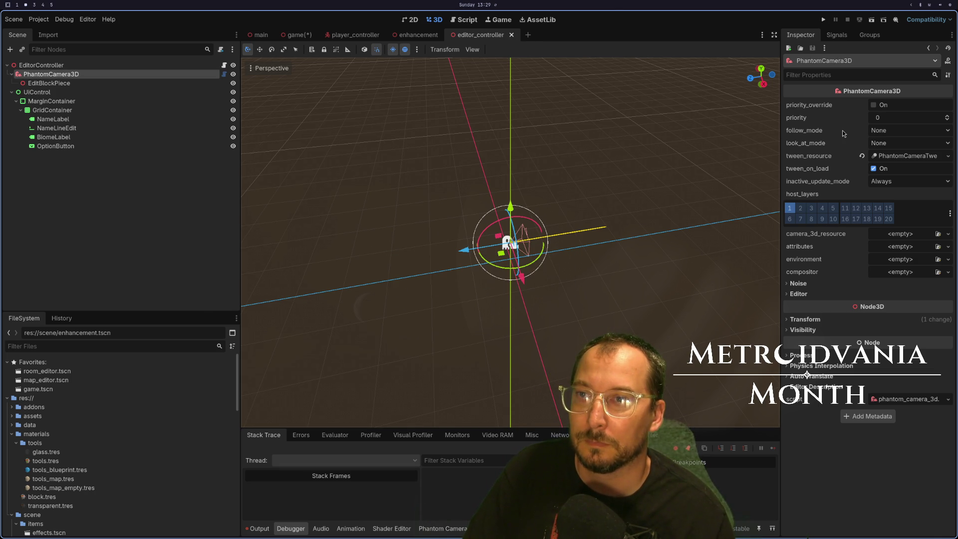
{"action": "mouse_move", "coordinate": [843, 131]}
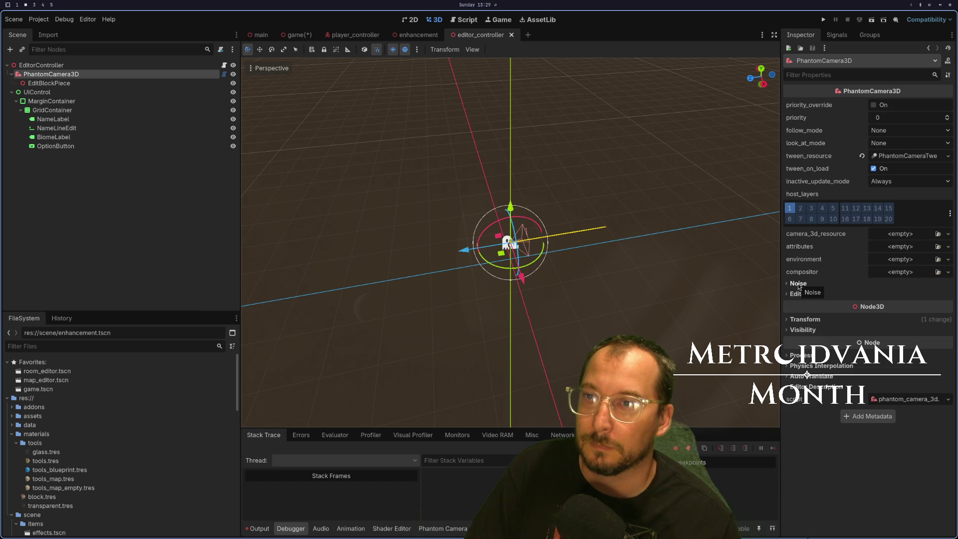
Turn off tween_on_load on the PhantomCamera3D and leave its priority at 0.
{"action": "left_click", "coordinate": [881, 171]}
{"action": "mouse_move", "coordinate": [818, 174]}
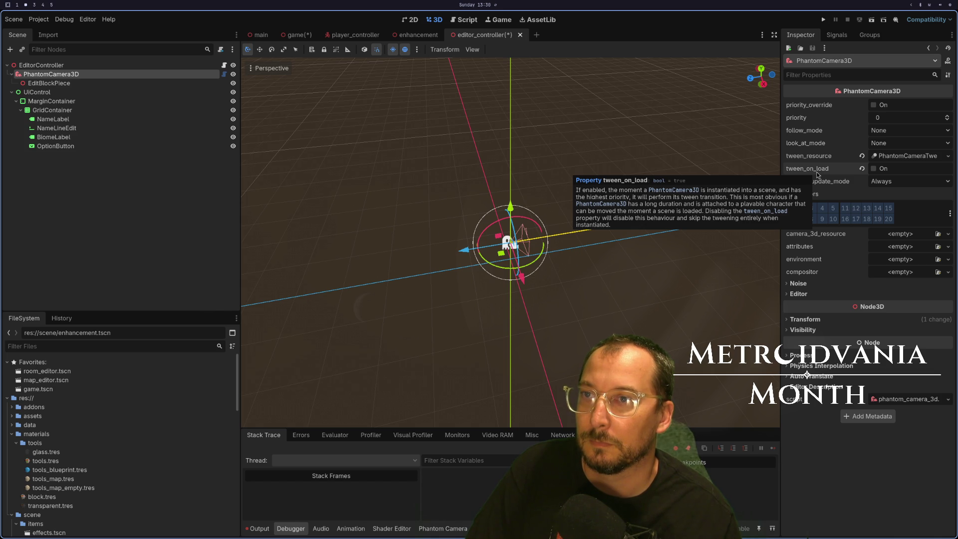
{"action": "left_click", "coordinate": [899, 122]}
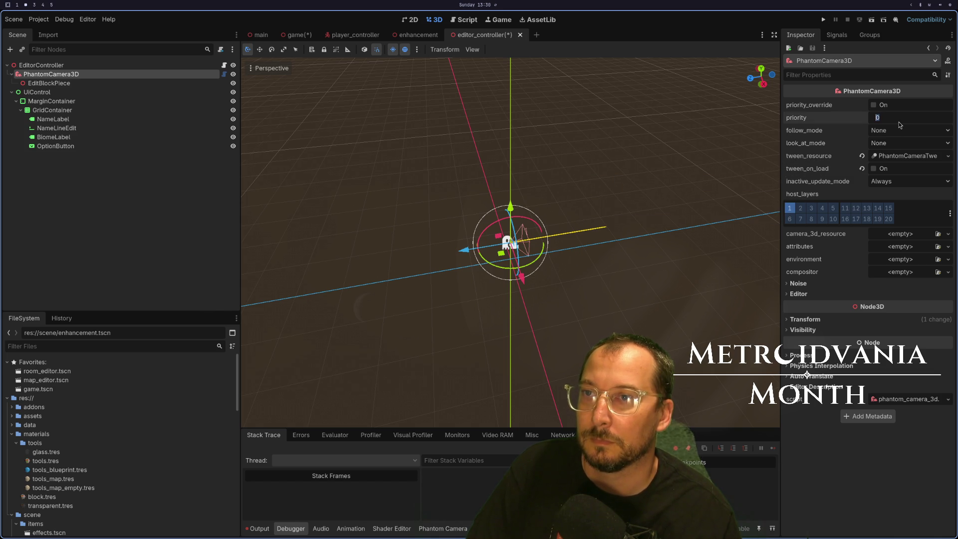
{"action": "type", "text": "-"}
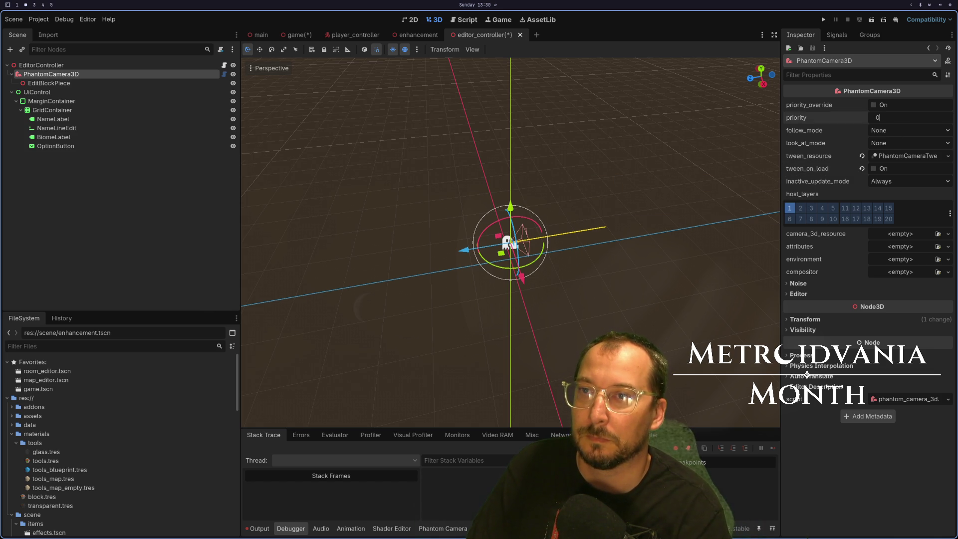
{"action": "key", "text": "Return"}
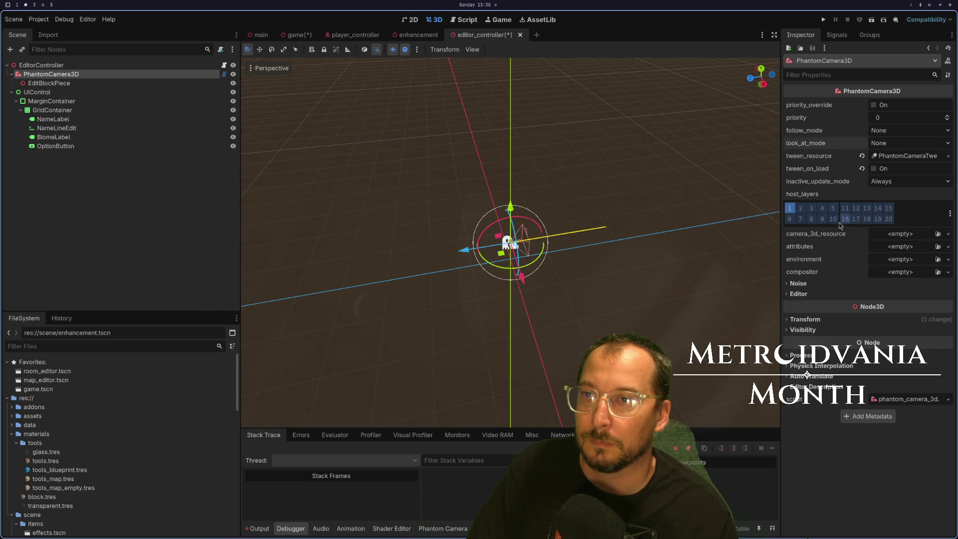
Expand and collapse the camera's Noise, Editor and Transform property groups.
{"action": "left_click", "coordinate": [799, 283]}
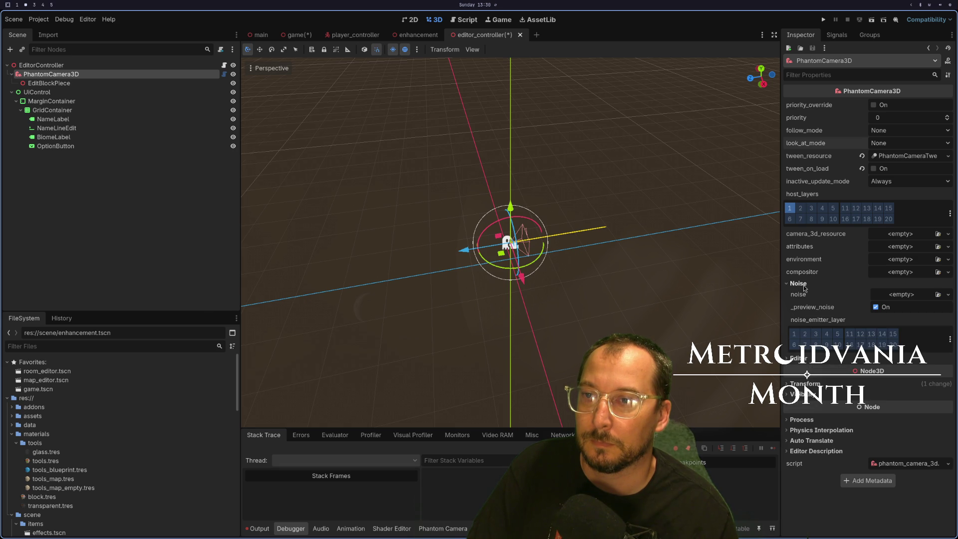
{"action": "left_click", "coordinate": [795, 358]}
{"action": "left_click", "coordinate": [795, 359]}
{"action": "left_click", "coordinate": [798, 383]}
{"action": "left_click", "coordinate": [798, 384]}
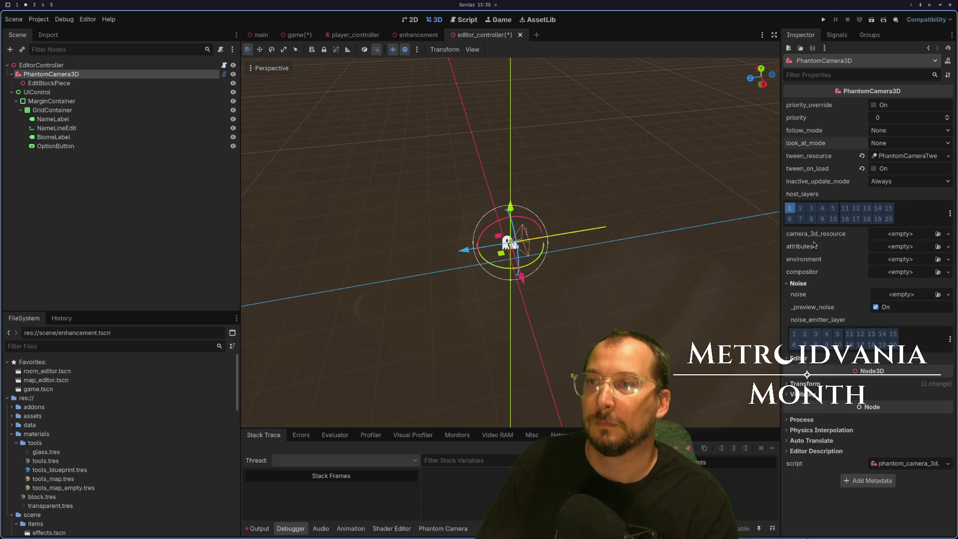
Save the editor_controller and game scenes, then switch to Neovim.
{"action": "key", "text": "ctrl+s"}
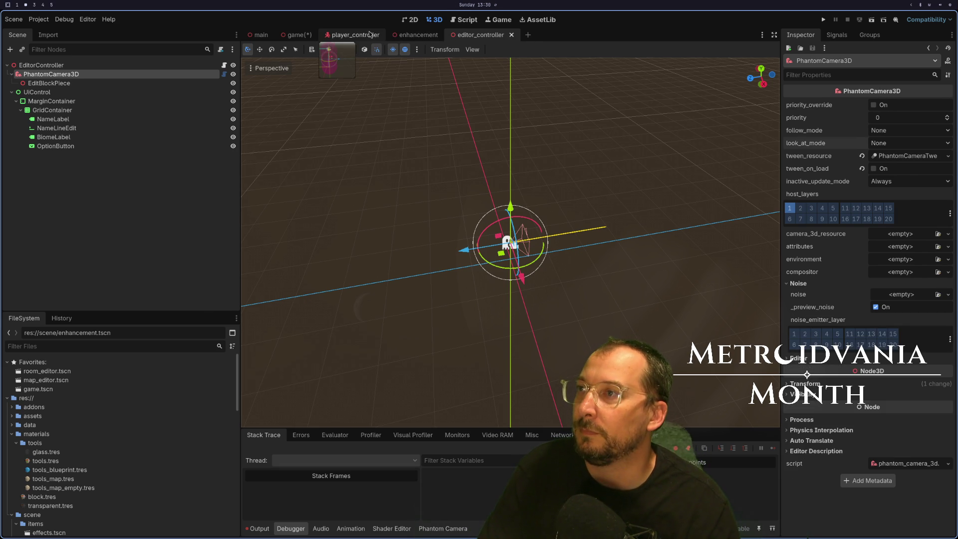
{"action": "left_click", "coordinate": [365, 36]}
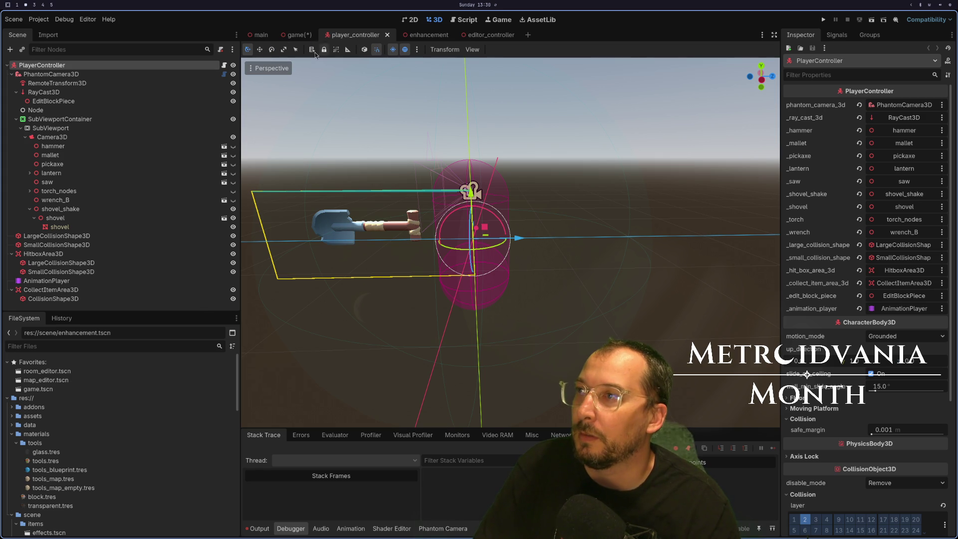
{"action": "left_click", "coordinate": [297, 36]}
{"action": "key", "text": "ctrl+s"}
{"action": "left_click", "coordinate": [471, 35]}
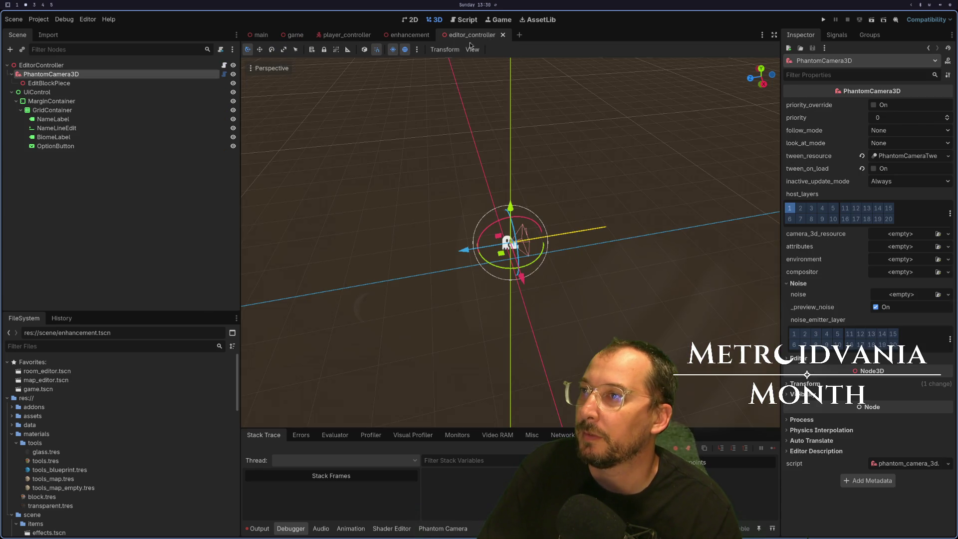
{"action": "left_click", "coordinate": [197, 67]}
{"action": "key", "text": "super+1"}
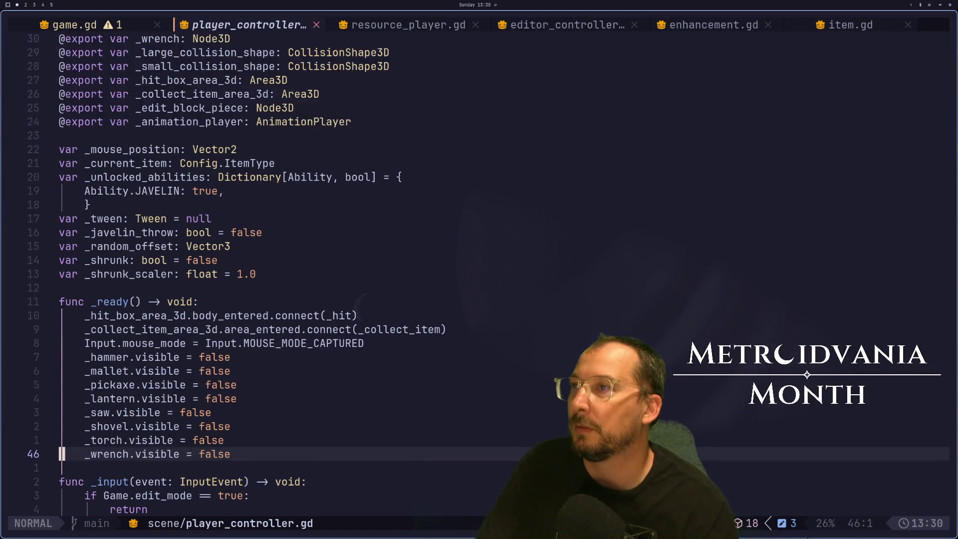
Open editor_controller.gd and move the cursor onto the _camera_3d export variable.
{"action": "key", "text": "space"}
{"action": "key", "text": "space"}
{"action": "type", "text": "e"}
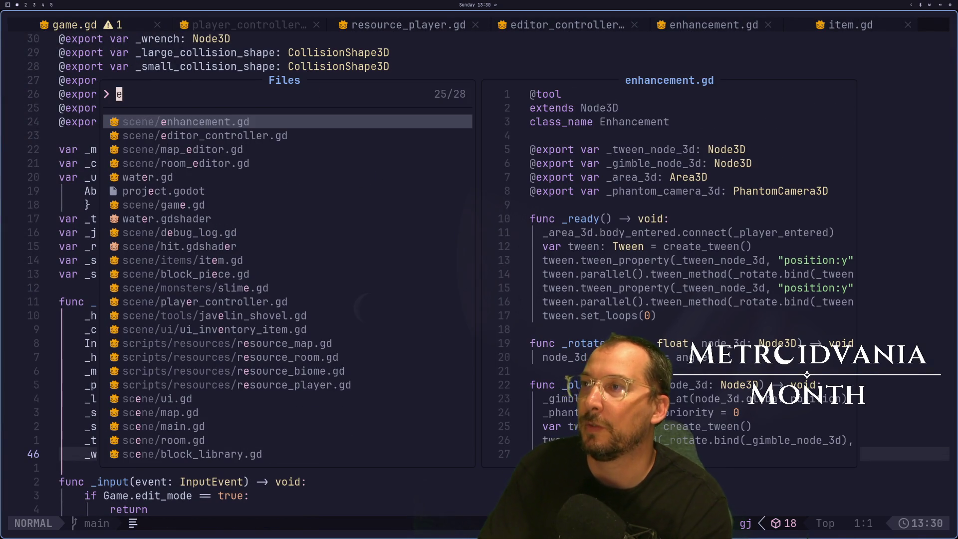
{"action": "key", "text": "Escape"}
{"action": "key", "text": "shift+l"}
{"action": "key", "text": "shift+l"}
{"action": "key", "text": "g"}
{"action": "key", "text": "g"}
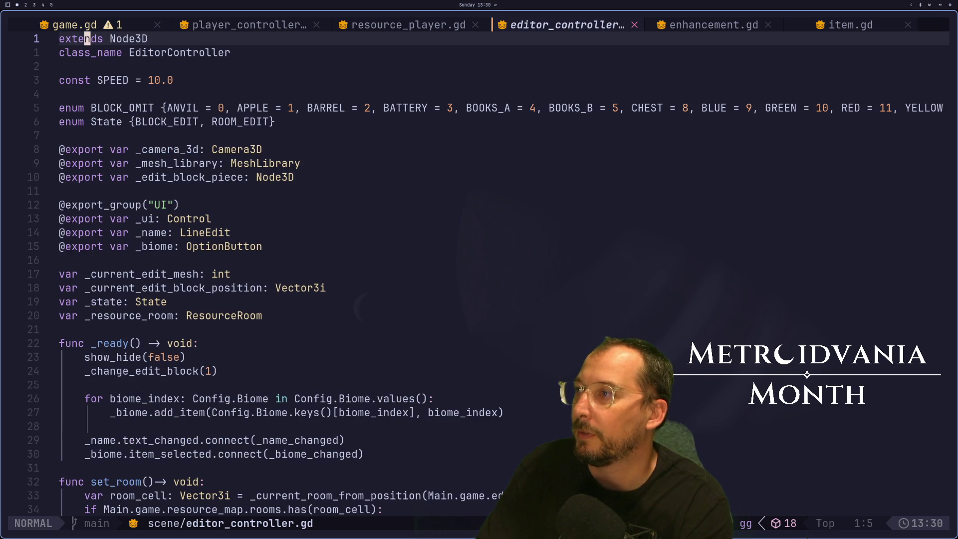
{"action": "key", "text": "j"}
{"action": "key", "text": "j"}
{"action": "key", "text": "j"}
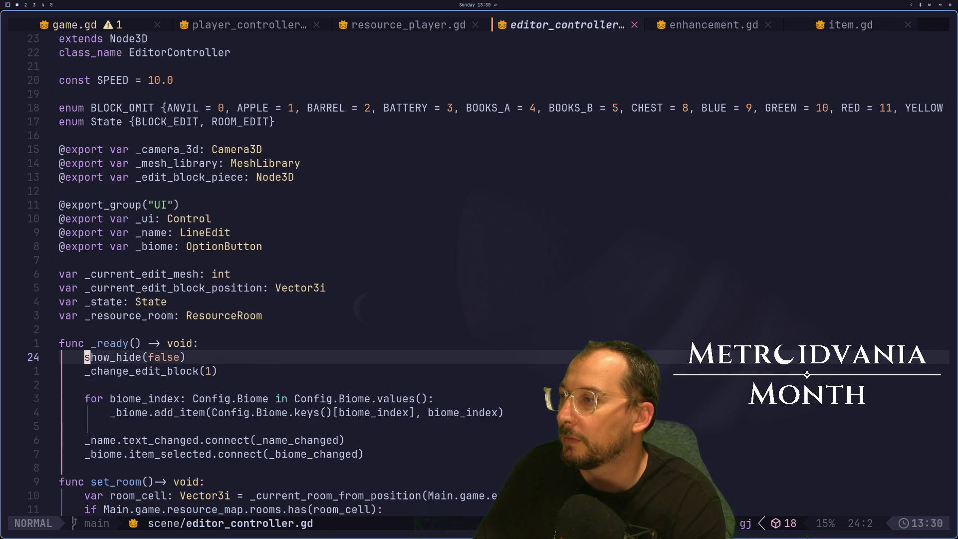
{"action": "key", "text": "k"}
{"action": "key", "text": "k"}
{"action": "key", "text": "k"}
{"action": "key", "text": "k"}
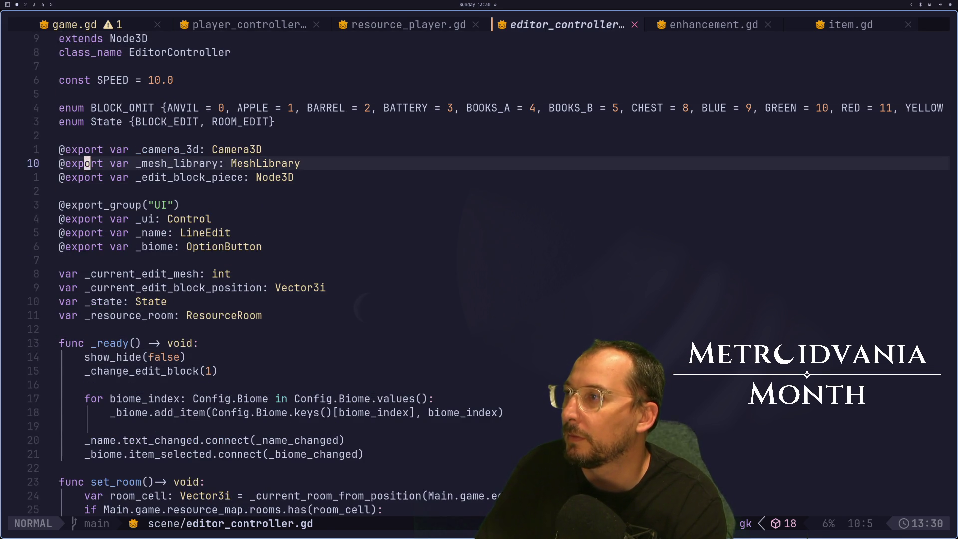
{"action": "key", "text": "l"}
{"action": "key", "text": "w"}
{"action": "key", "text": "w"}
{"action": "key", "text": "l"}
{"action": "key", "text": "l"}
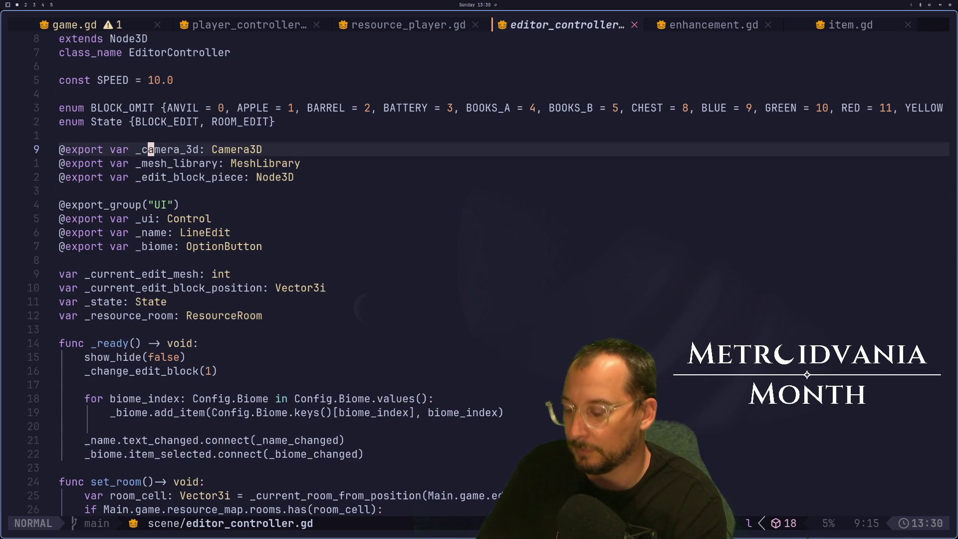
Relaunch nvim, reopen the metroidvania-month project, and start renaming _camera_3d.
{"action": "key", "text": "space"}
{"action": "key", "text": "q"}
{"action": "key", "text": "q"}
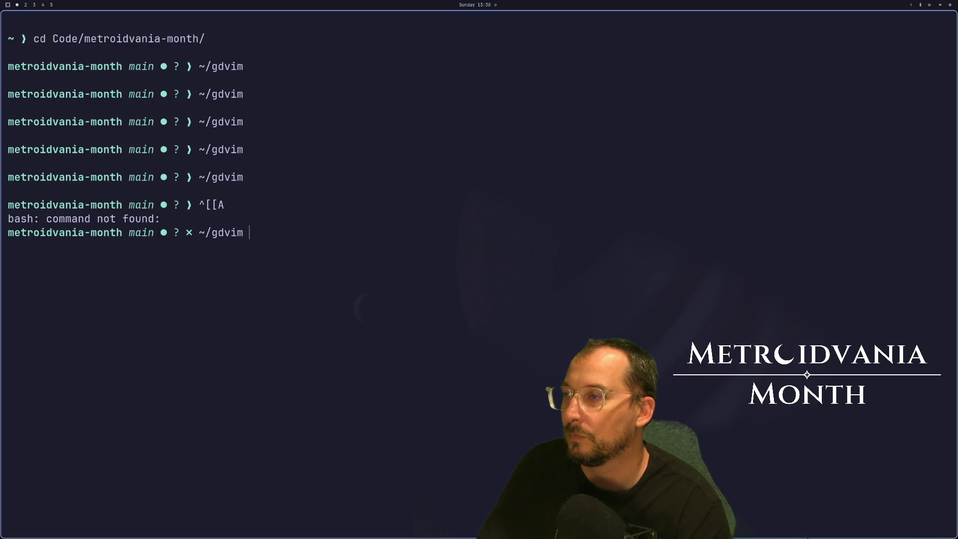
{"action": "key", "text": "BackSpace"}
{"action": "key", "text": "BackSpace"}
{"action": "key", "text": "BackSpace"}
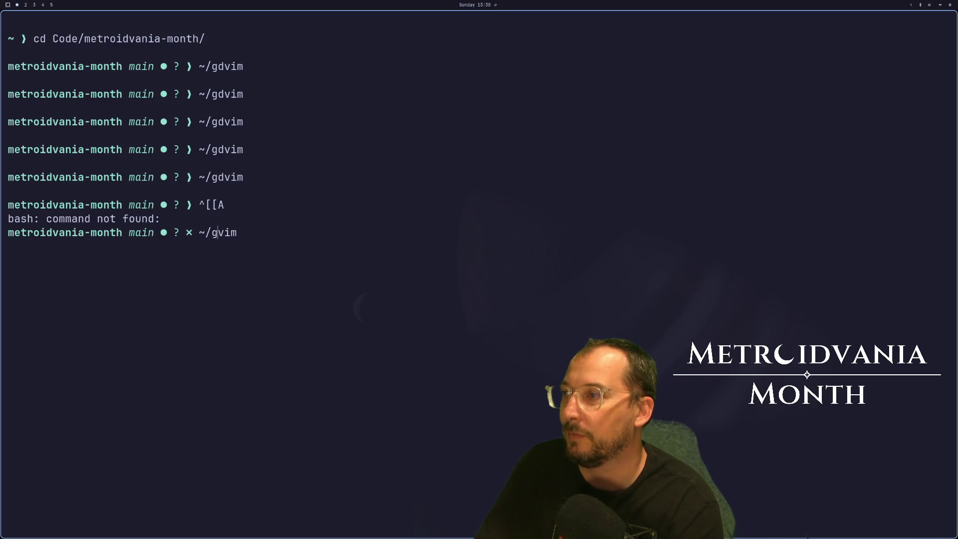
{"action": "type", "text": "n"}
{"action": "key", "text": "Return"}
{"action": "key", "text": "space"}
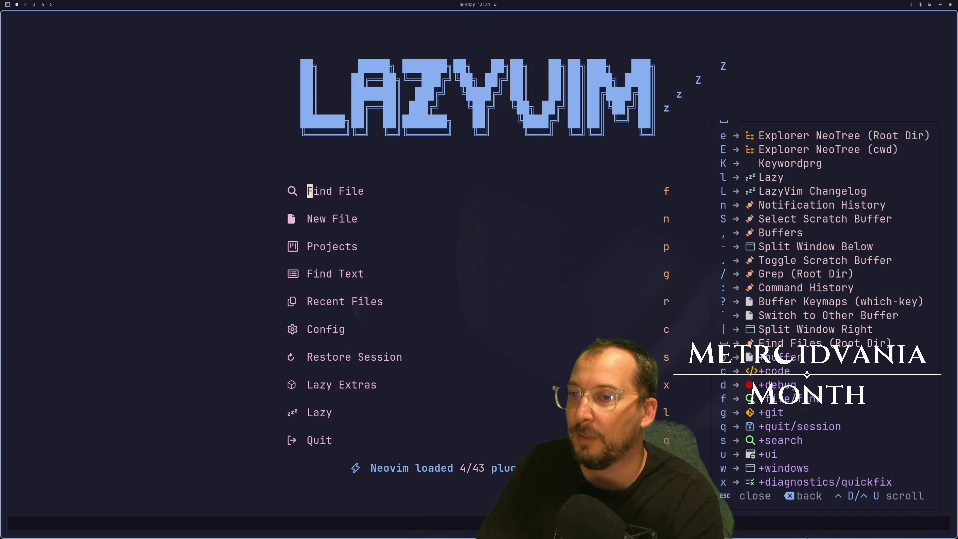
{"action": "key", "text": "f"}
{"action": "key", "text": "p"}
{"action": "key", "text": "Return"}
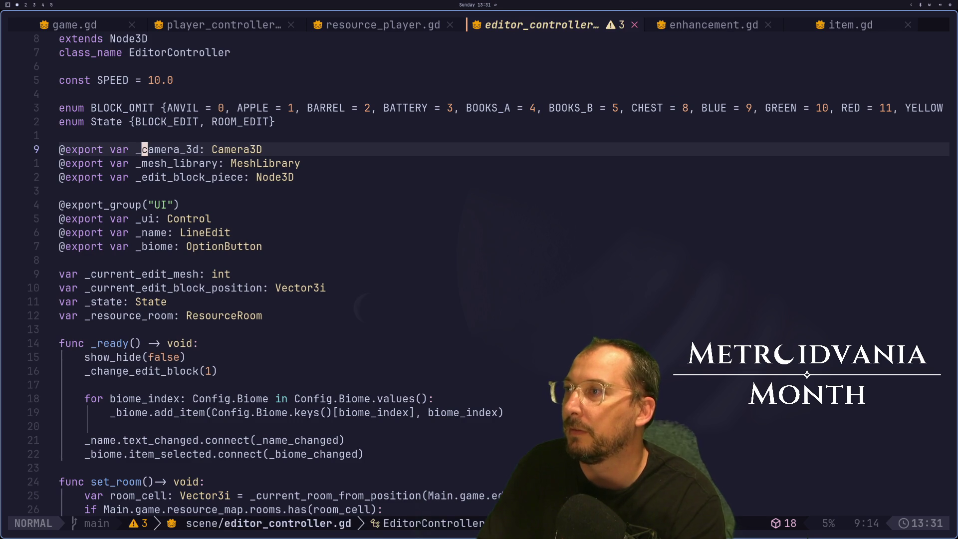
{"action": "key", "text": "space"}
{"action": "key", "text": "c"}
{"action": "key", "text": "r"}
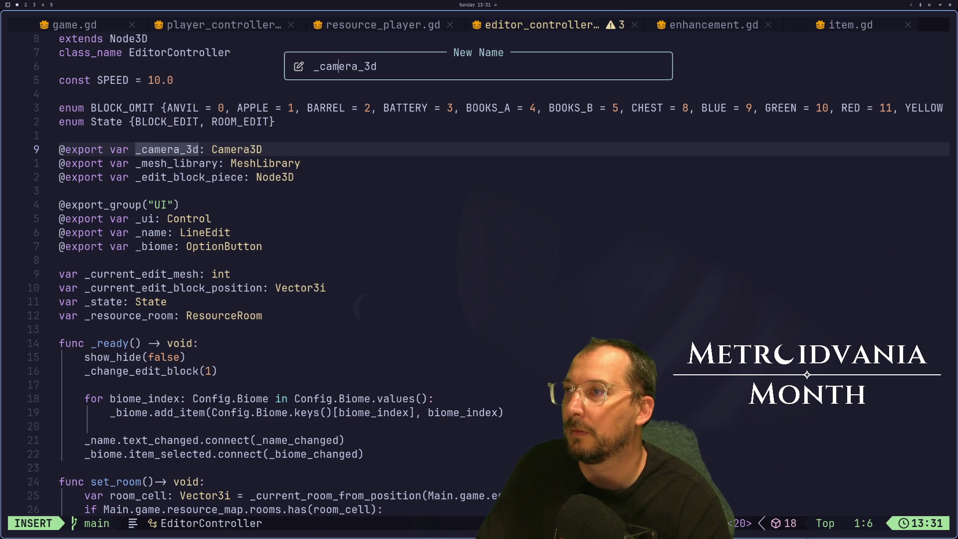
Rename _camera_3d to phantom_camera_3d and change its type to PhantomCamera3D.
{"action": "type", "text": "phantom"}
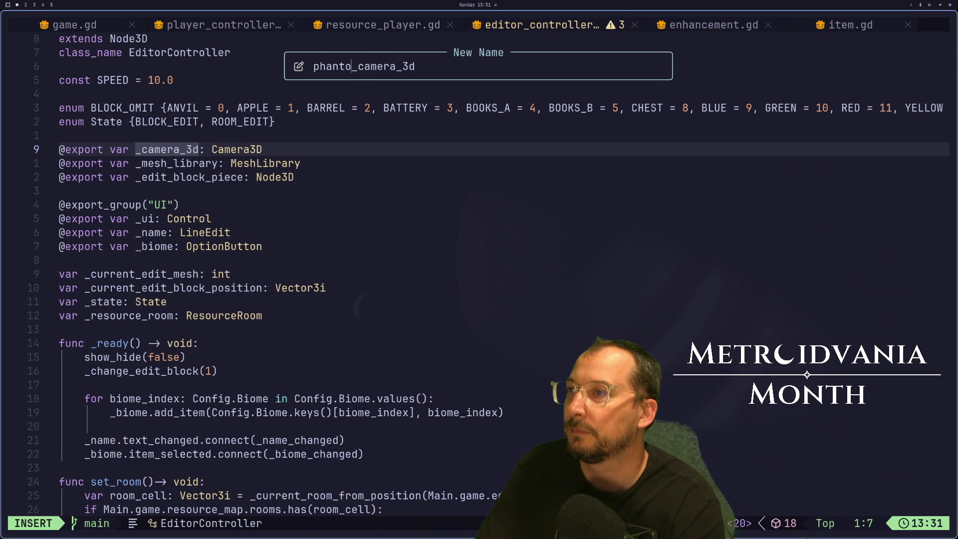
{"action": "key", "text": "Return"}
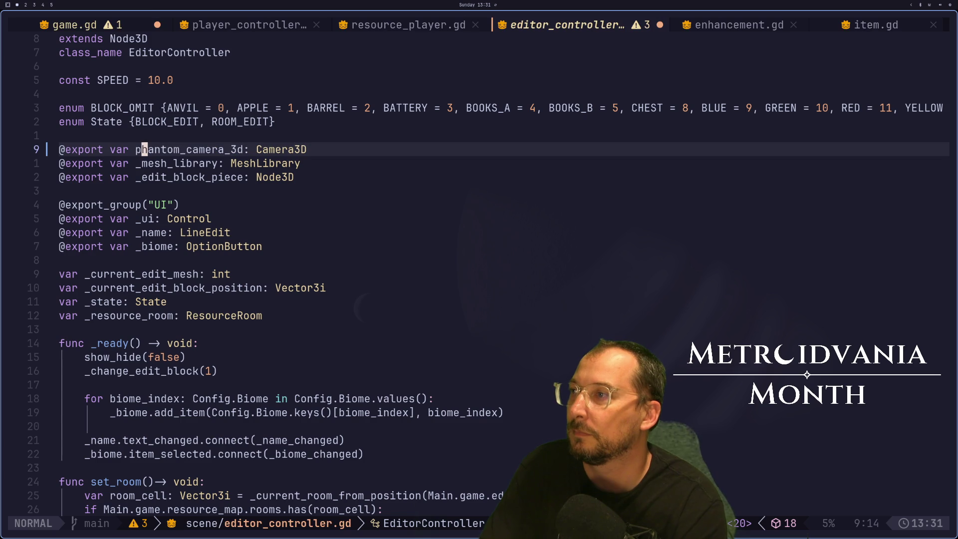
{"action": "key", "text": "w"}
{"action": "key", "text": "w"}
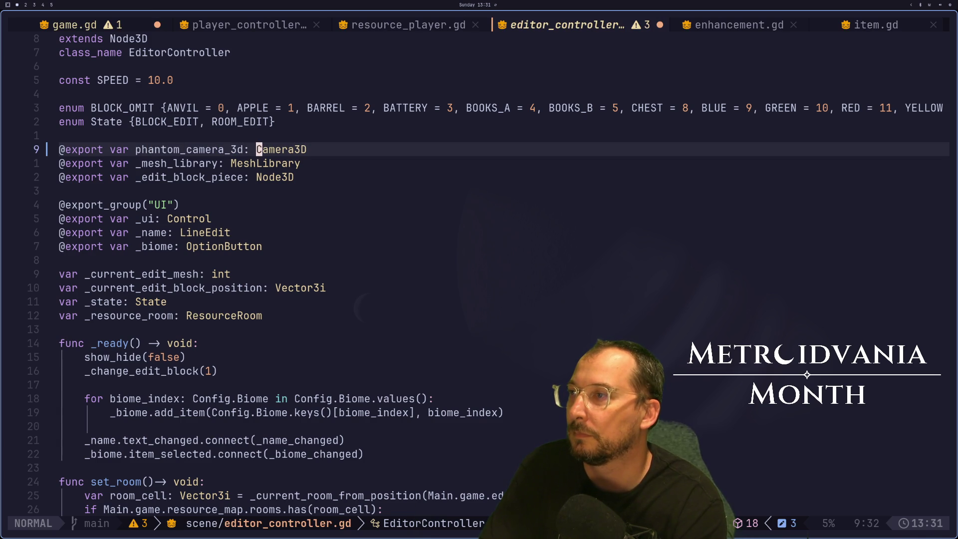
{"action": "key", "text": "i"}
{"action": "key", "text": "Escape"}
{"action": "type", "text": "a_3d: "}
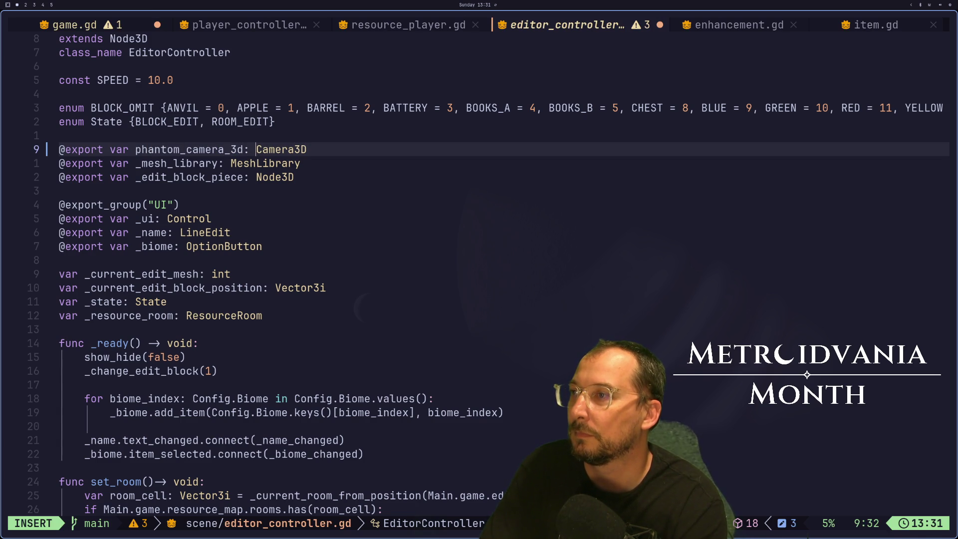
{"action": "type", "text": "Phantom"}
{"action": "key", "text": "Escape"}
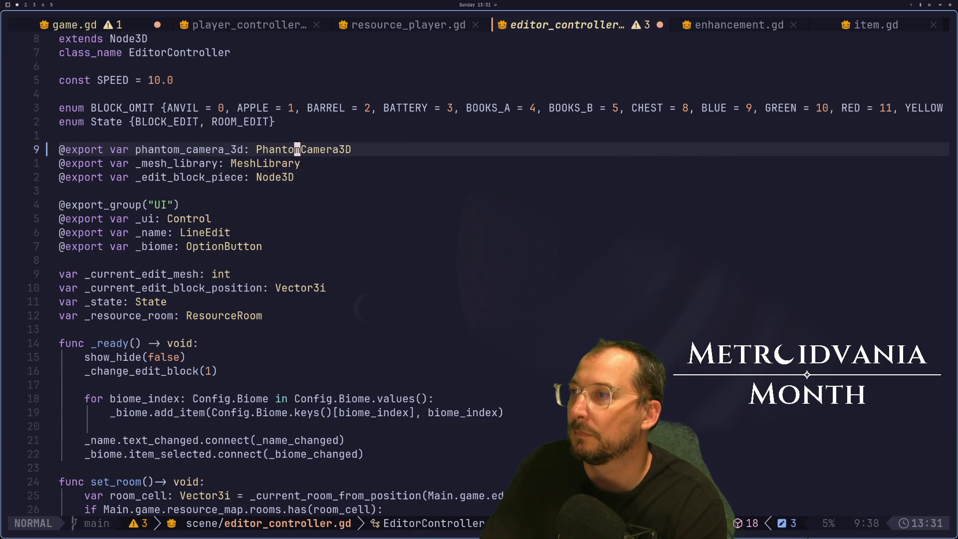
Browse the other open buffers and review the export lines in editor_controller.gd.
{"action": "key", "text": "H"}
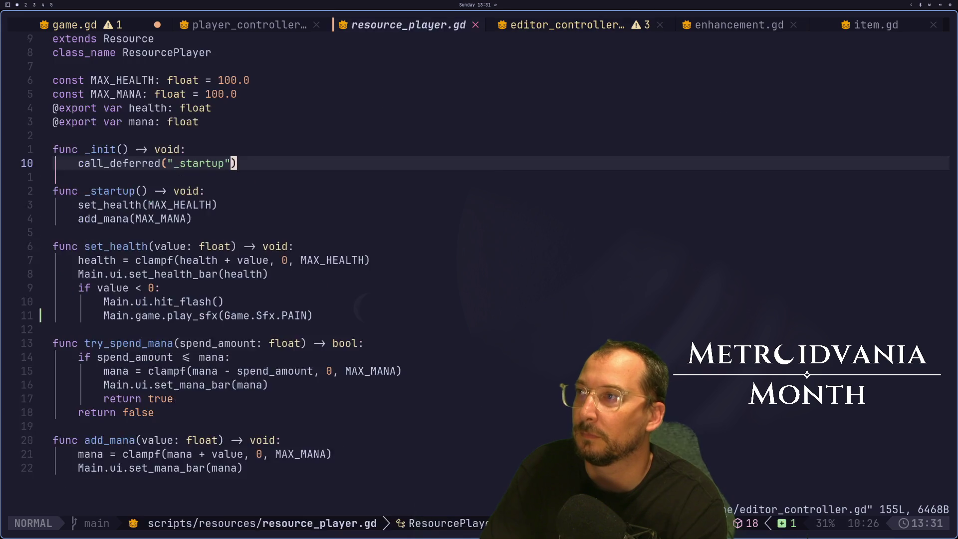
{"action": "key", "text": "L"}
{"action": "key", "text": "L"}
{"action": "key", "text": "L"}
{"action": "key", "text": "L"}
{"action": "key", "text": "L"}
{"action": "key", "text": "L"}
{"action": "key", "text": "L"}
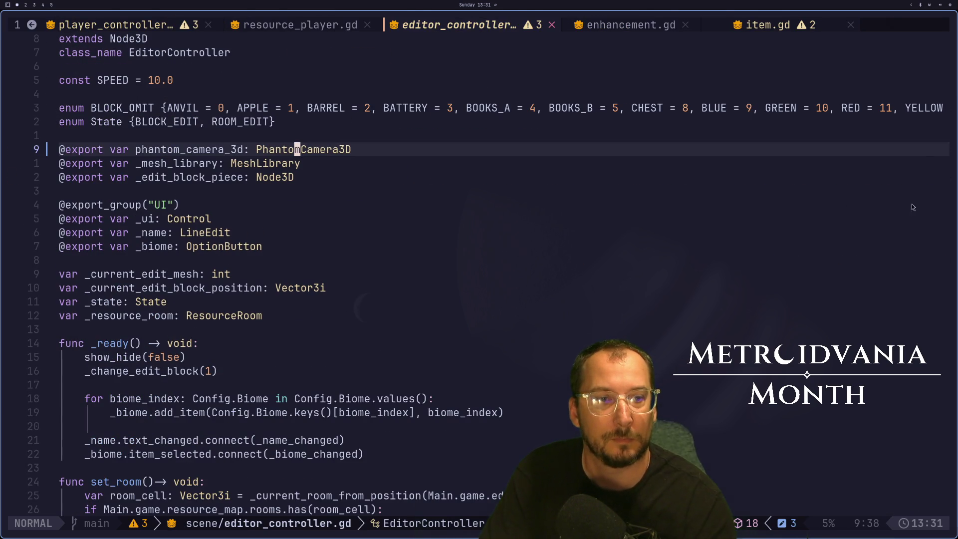
{"action": "key", "text": "super+4"}
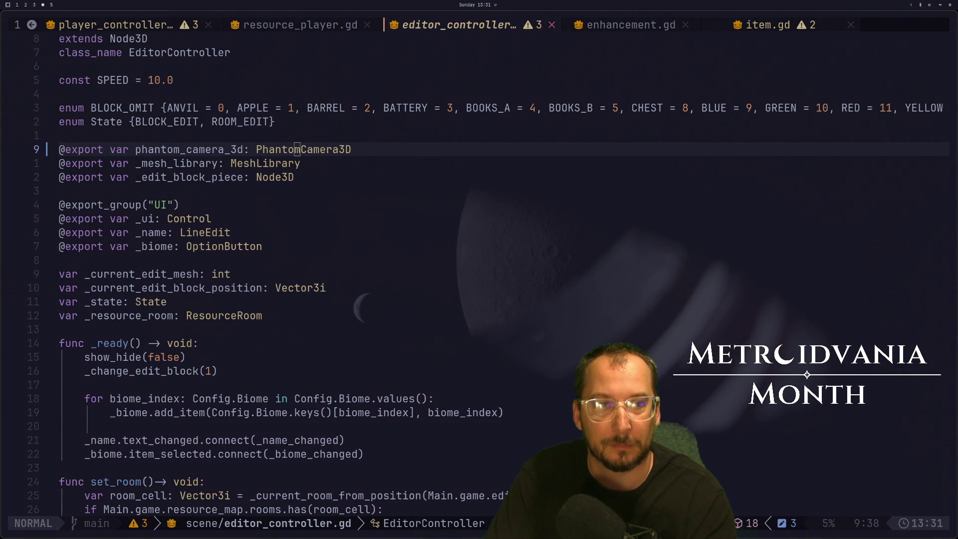
{"action": "left_click", "coordinate": [428, 288]}
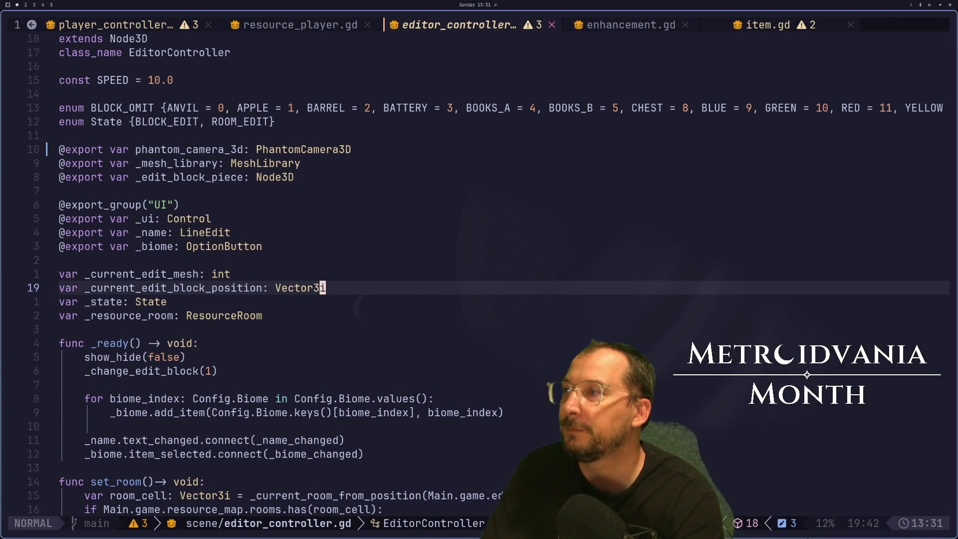
{"action": "key", "text": "k"}
{"action": "key", "text": "k"}
{"action": "key", "text": "k"}
{"action": "key", "text": "k"}
{"action": "key", "text": "j"}
{"action": "key", "text": "super+2"}
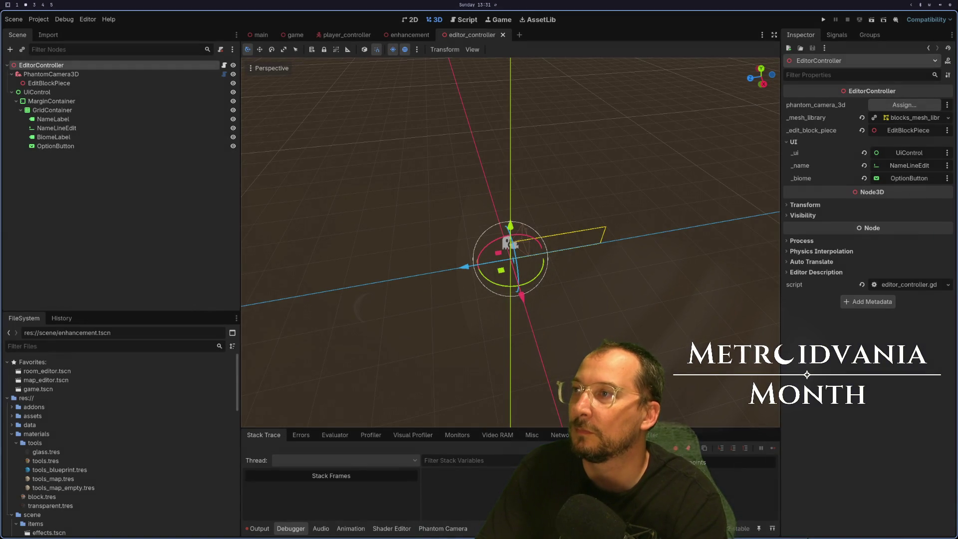
Assign the PhantomCamera3D node to phantom_camera_3d and test-run the game.
{"action": "left_click", "coordinate": [903, 105]}
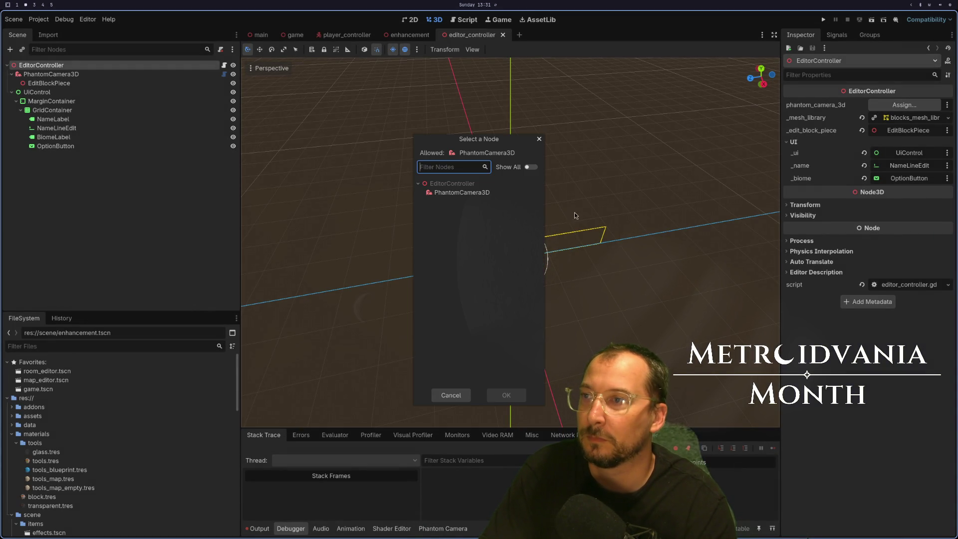
{"action": "double_click", "coordinate": [471, 194]}
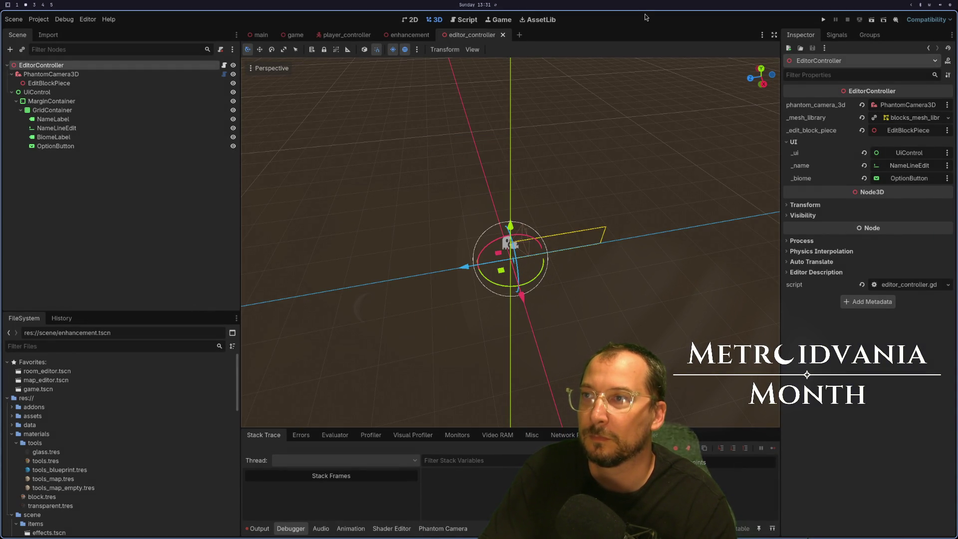
{"action": "key", "text": "F5"}
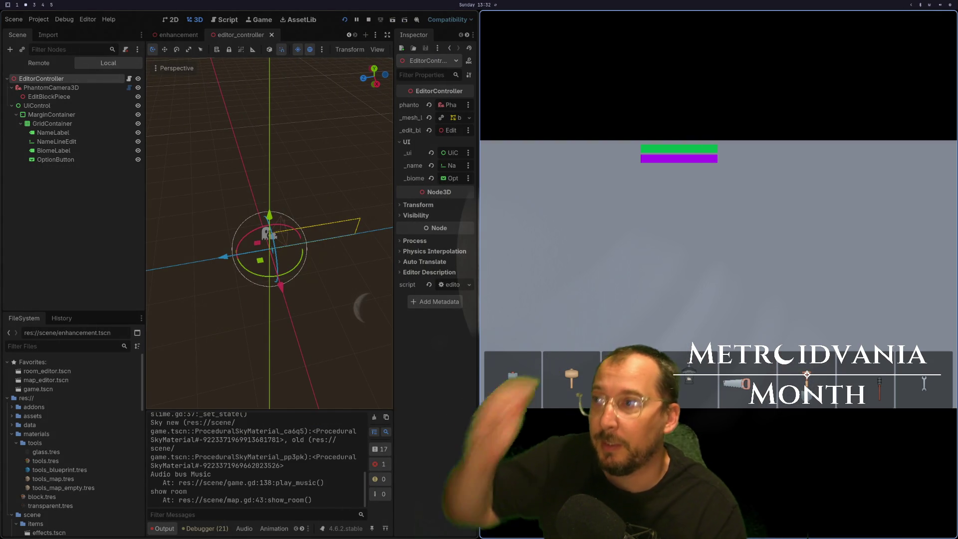
{"action": "key", "text": "F8"}
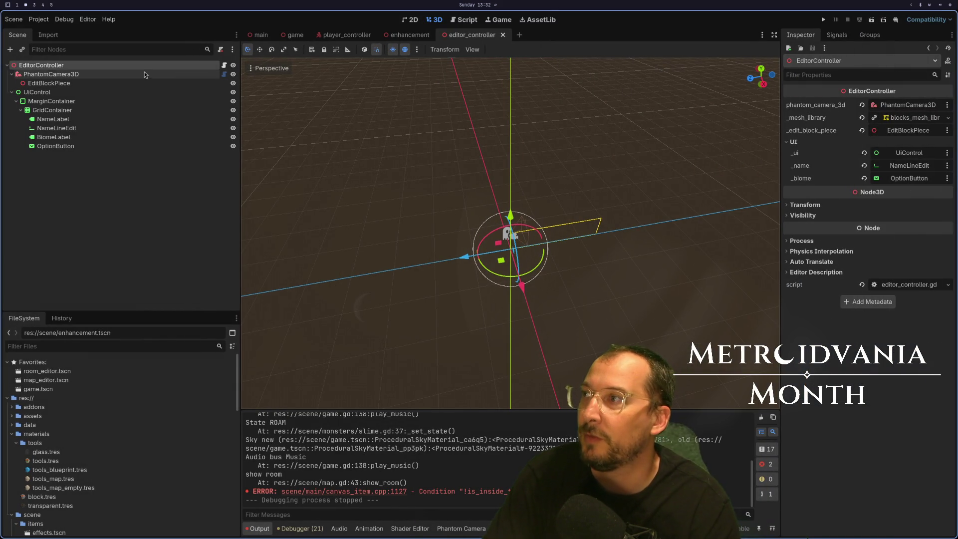
Keep the PhantomCamera3D priority at 0 and save the editor_controller scene.
{"action": "left_click", "coordinate": [145, 75]}
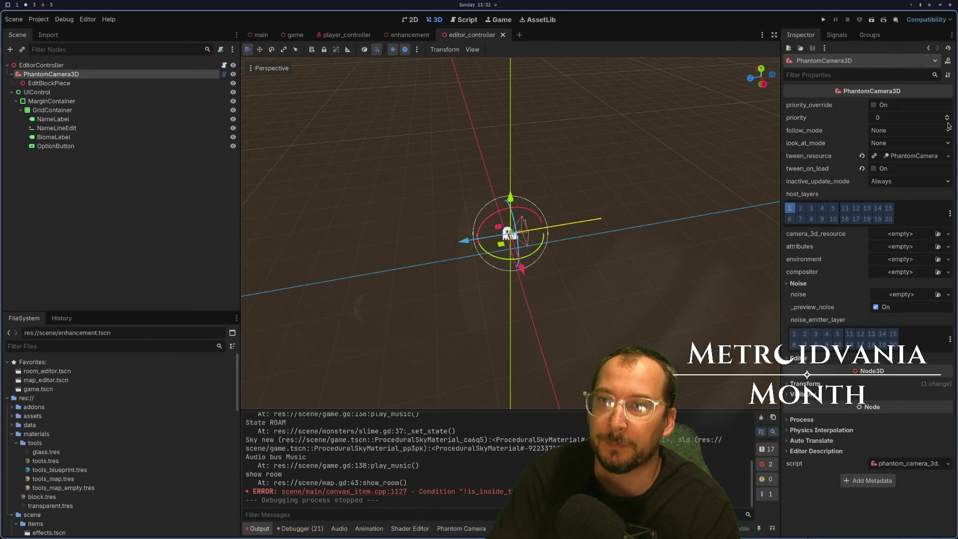
{"action": "left_click", "coordinate": [946, 120]}
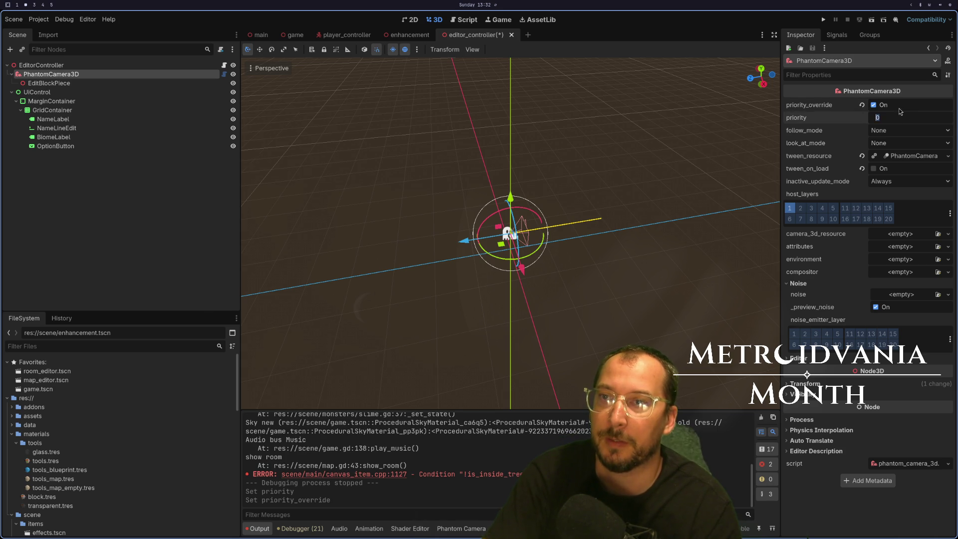
{"action": "left_click", "coordinate": [884, 119]}
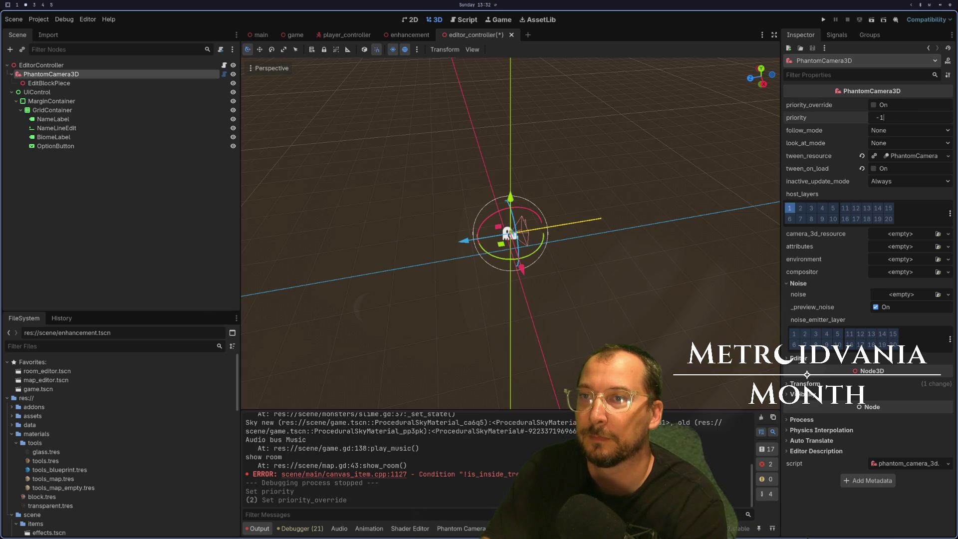
{"action": "key", "text": "Tab"}
{"action": "key", "text": "ctrl+s"}
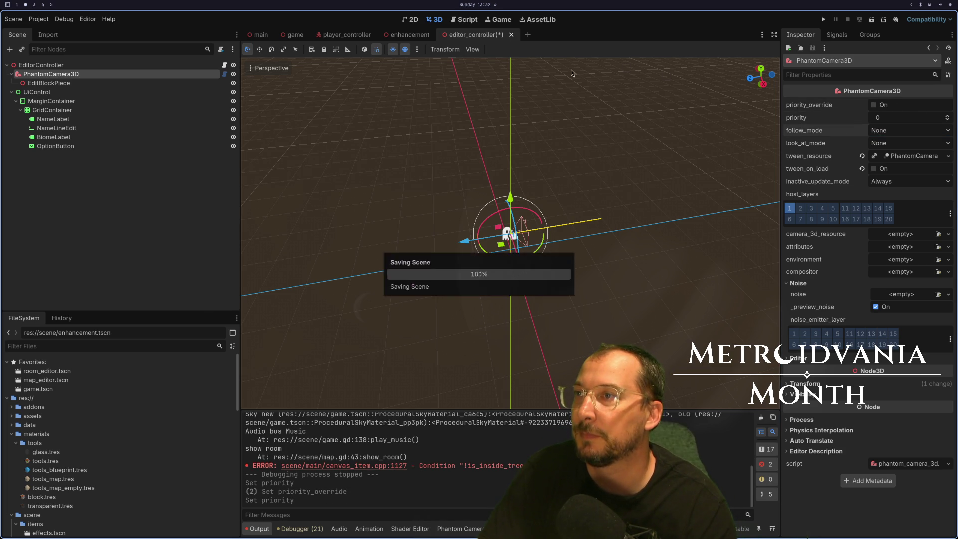
{"action": "left_click", "coordinate": [286, 36]}
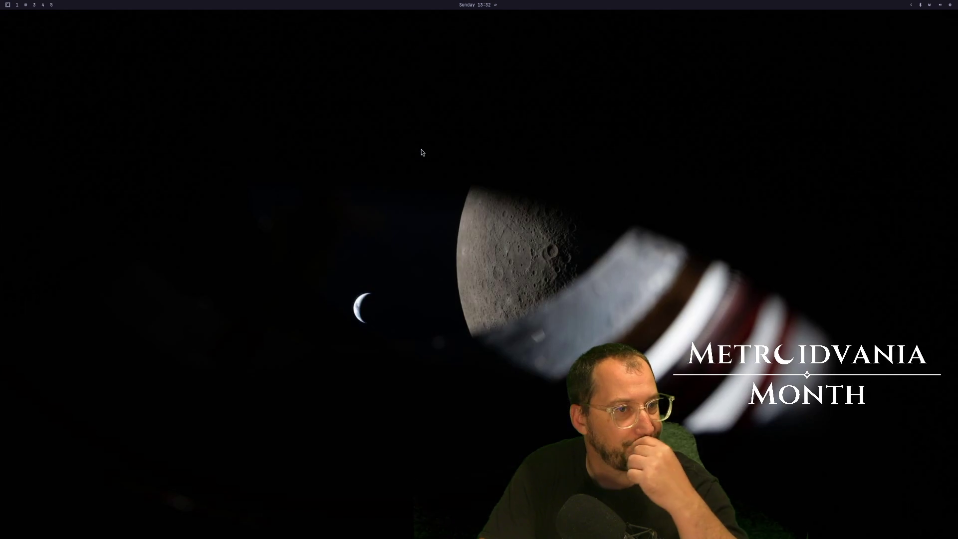
Launch Godot from the launcher with 'god' and open the Metroidvania-month project.
{"action": "key", "text": "super+space"}
{"action": "type", "text": "god"}
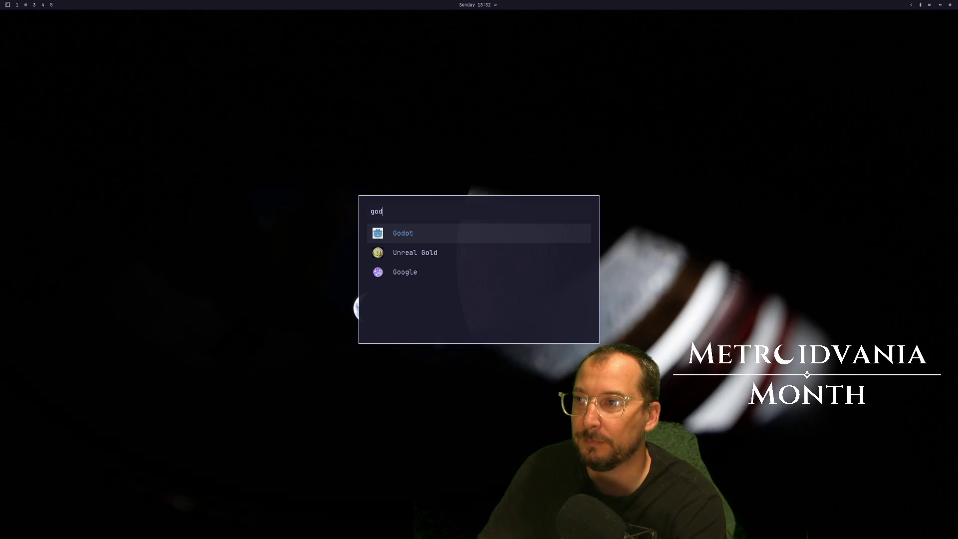
{"action": "key", "text": "Return"}
{"action": "double_click", "coordinate": [647, 59]}
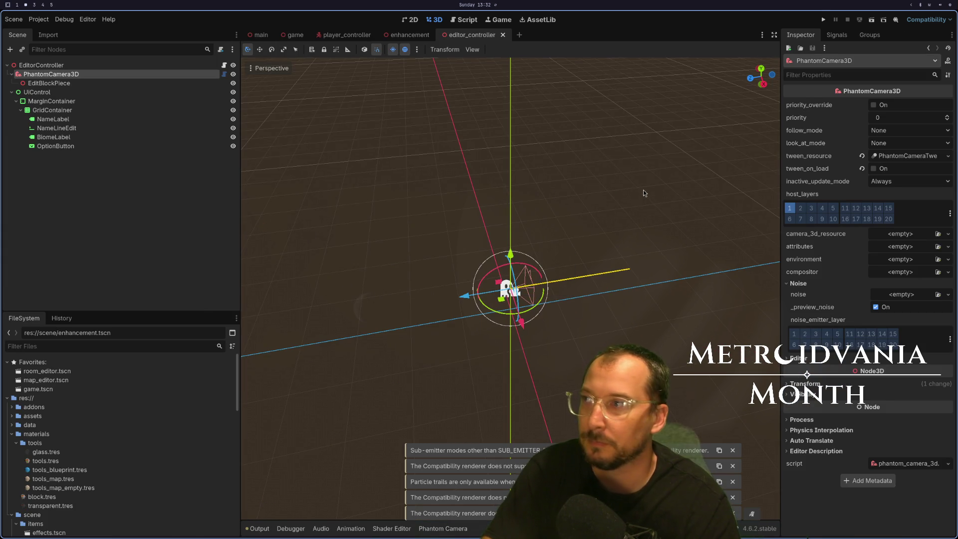
Drag the Controllers group above Rooms in the game scene tree and run the project.
{"action": "left_click", "coordinate": [63, 68]}
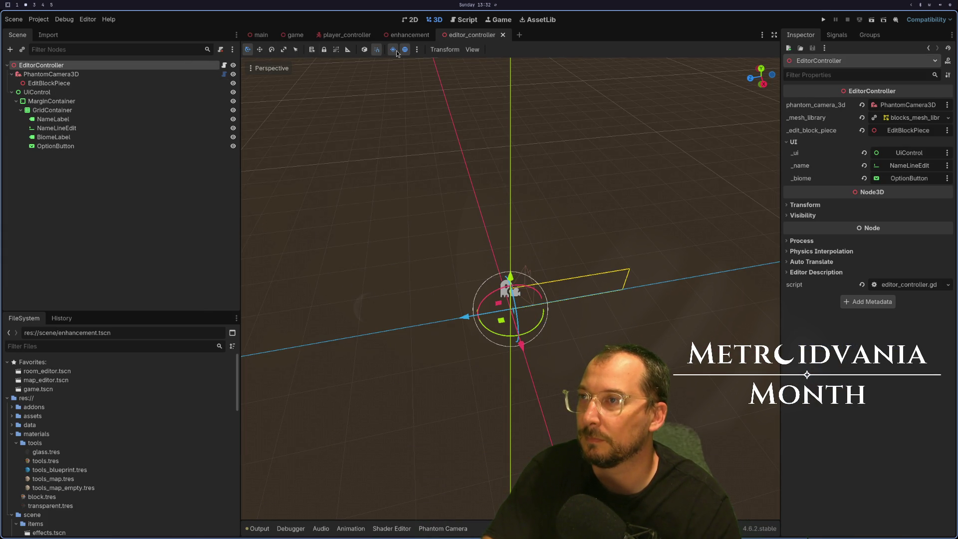
{"action": "left_click", "coordinate": [321, 42]}
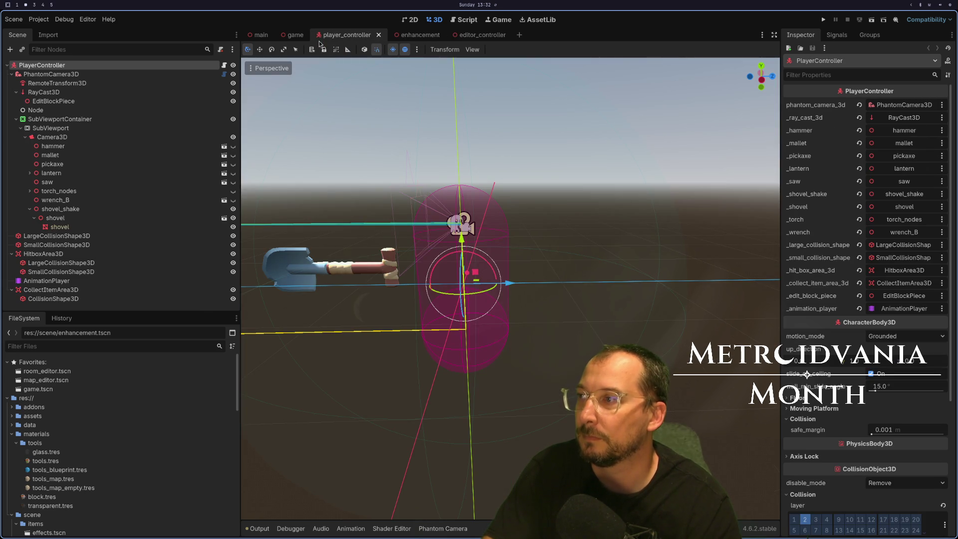
{"action": "left_click", "coordinate": [293, 35]}
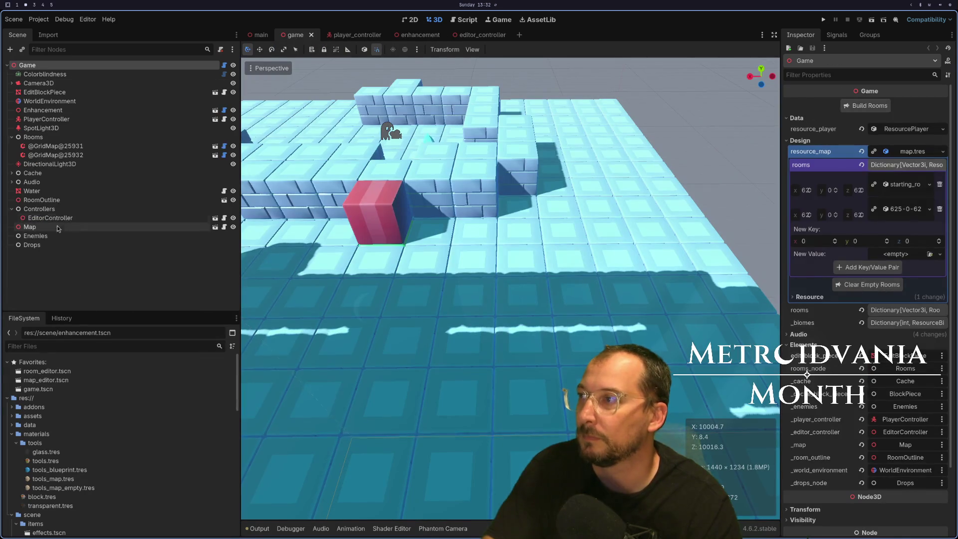
{"action": "left_click_drag", "start_coordinate": [36, 208], "coordinate": [74, 120]}
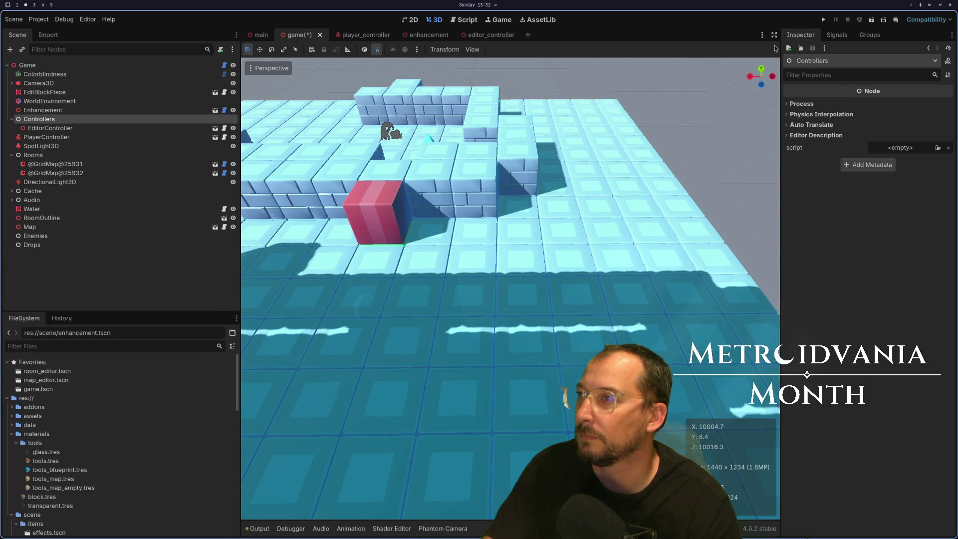
{"action": "left_click", "coordinate": [824, 19]}
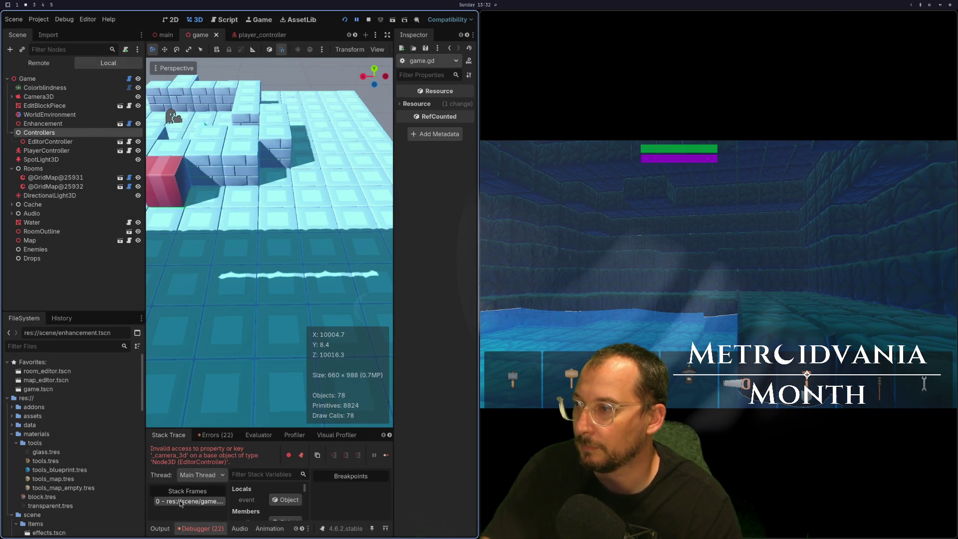
{"action": "key", "text": "super+1"}
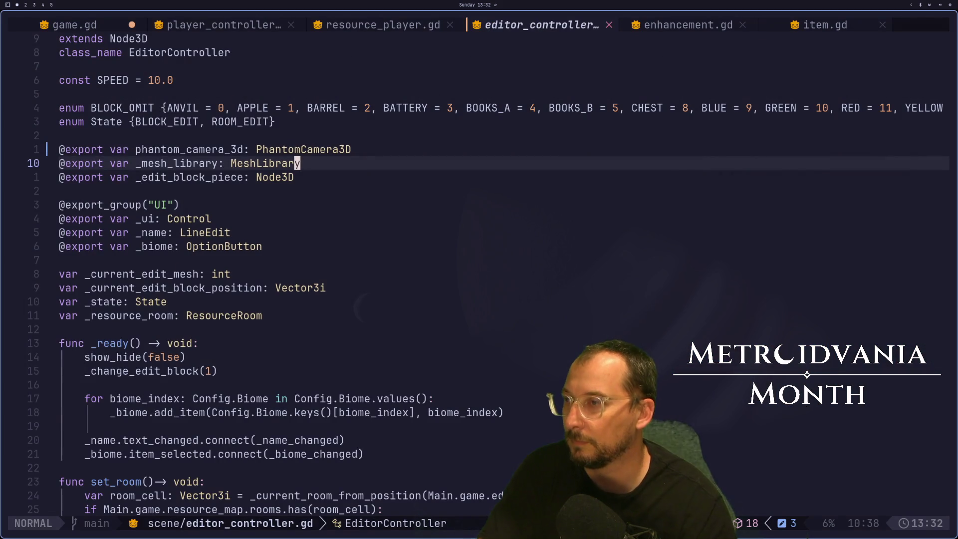
Open game.gd and jump to the edit_mode camera toggling code at line 96.
{"action": "key", "text": "ctrl+6"}
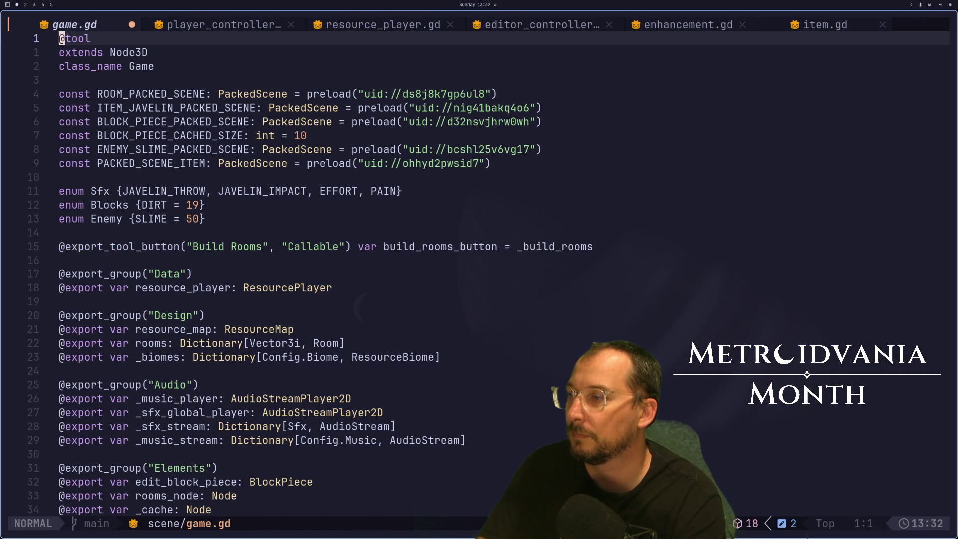
{"action": "key", "text": "G"}
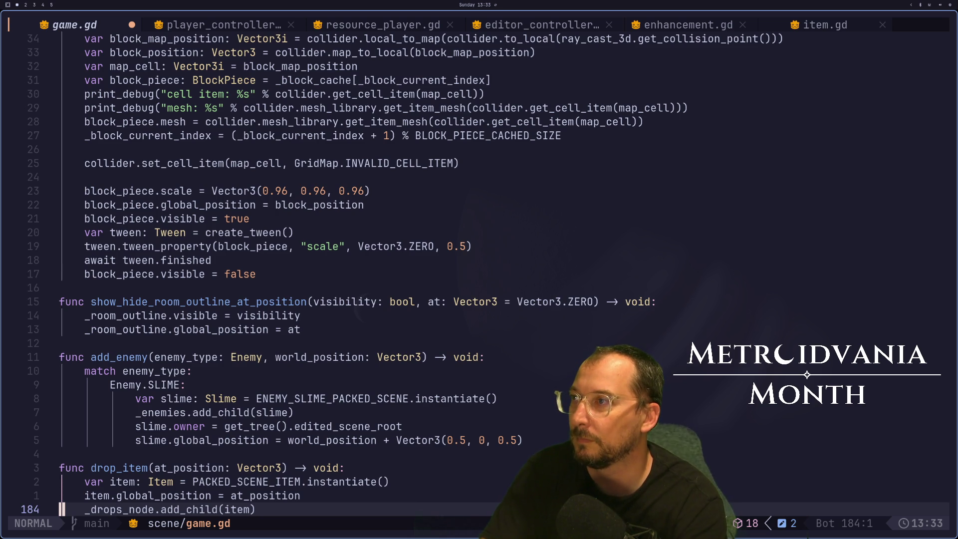
{"action": "key", "text": "/"}
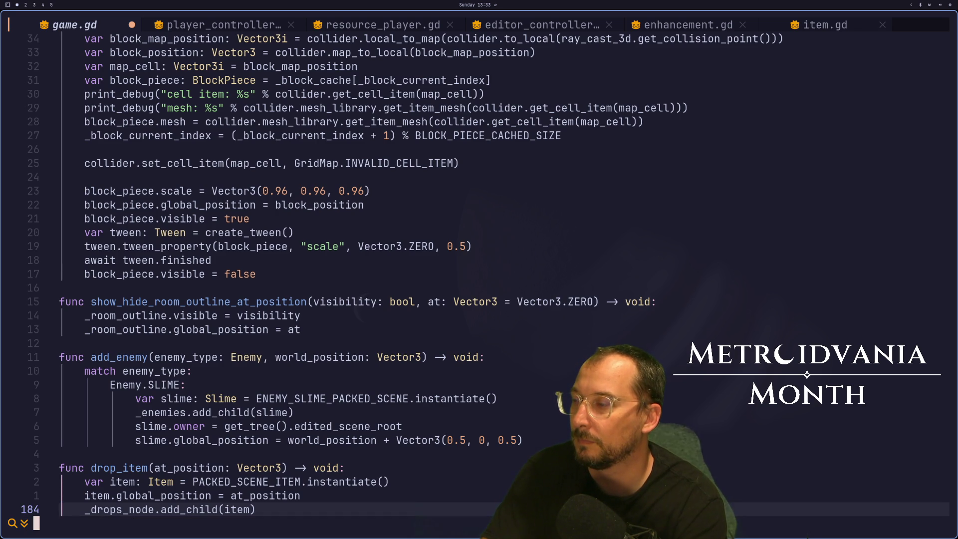
{"action": "key", "text": "Escape"}
{"action": "key", "text": "super+2"}
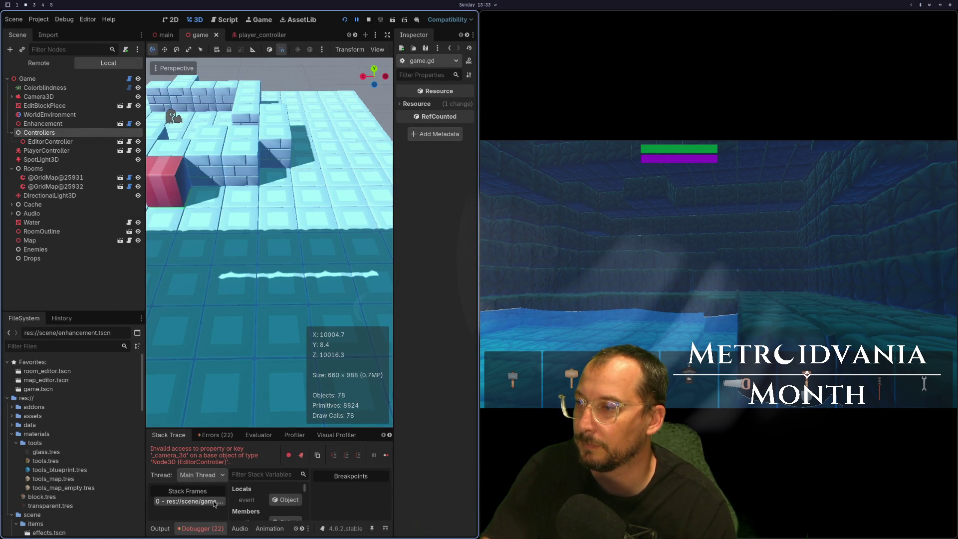
{"action": "key", "text": "super+1"}
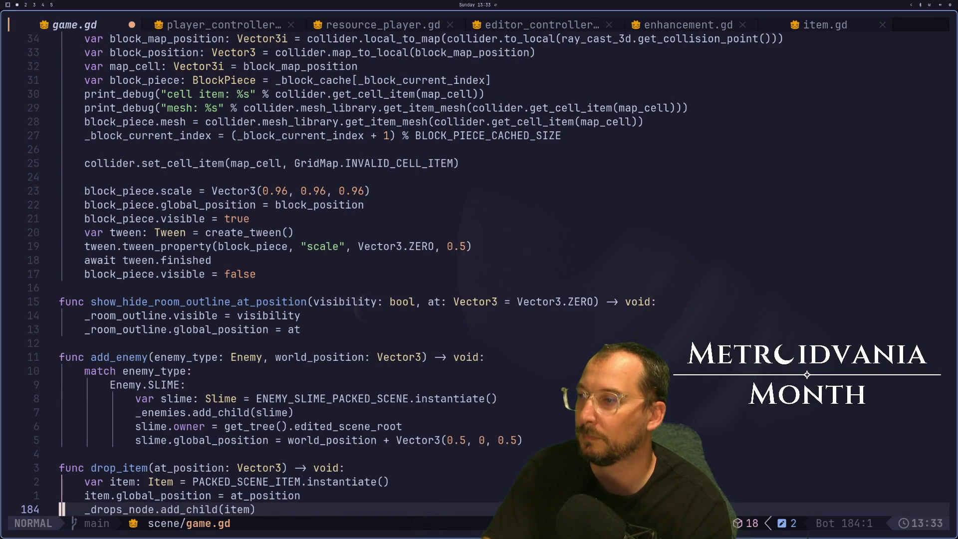
{"action": "key", "text": "ctrl+o"}
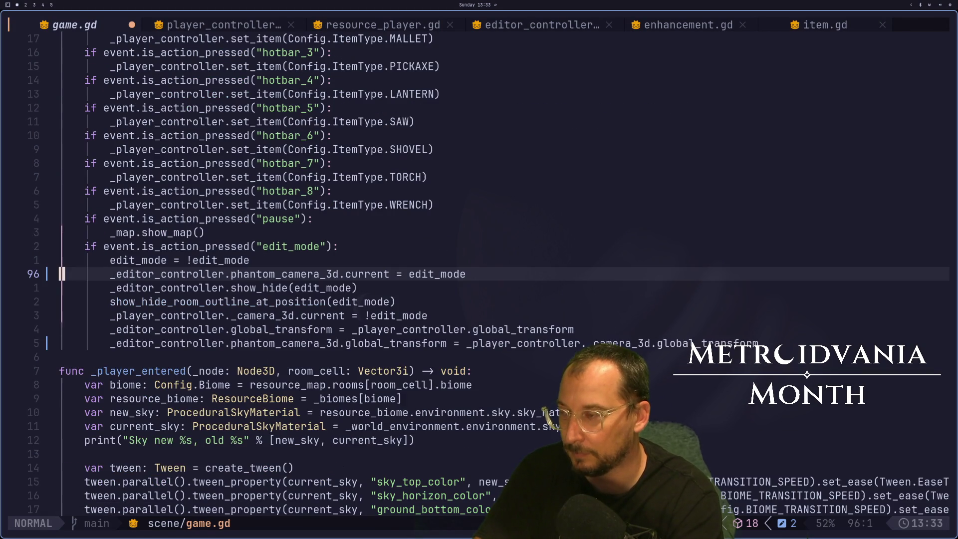
Add an 'if edit_mode' condition above the camera line and indent the camera line beneath it.
{"action": "key", "text": "l"}
{"action": "key", "text": "l"}
{"action": "key", "text": "l"}
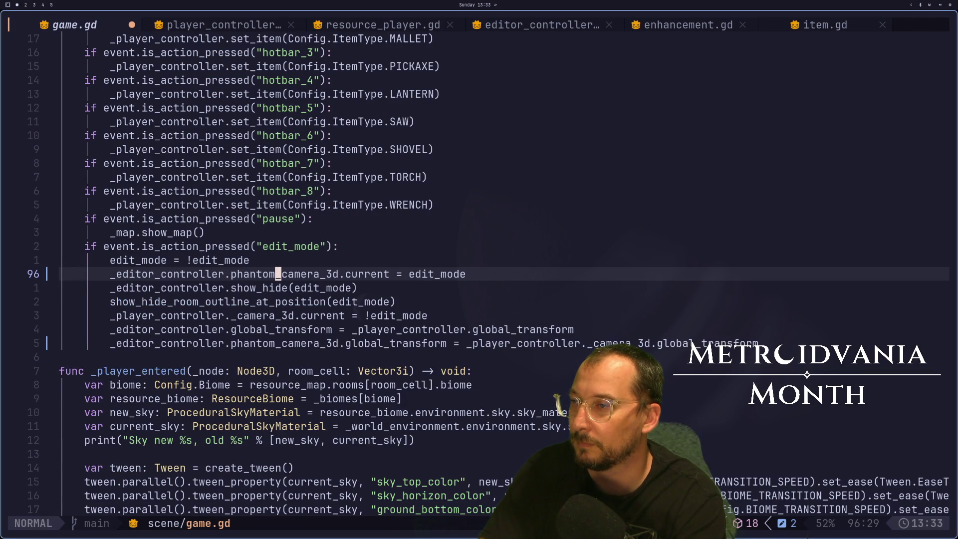
{"action": "key", "text": "l"}
{"action": "key", "text": "l"}
{"action": "key", "text": "l"}
{"action": "key", "text": "l"}
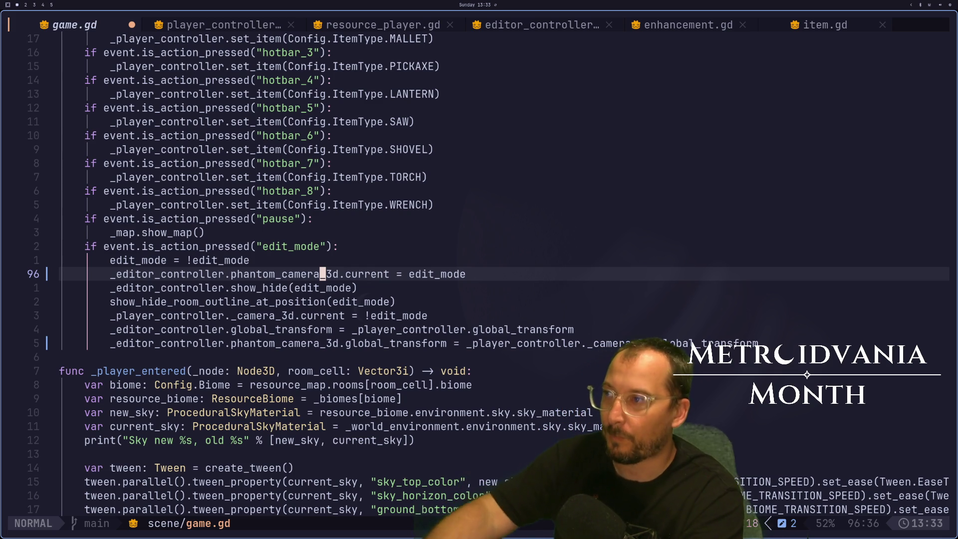
{"action": "key", "text": "k"}
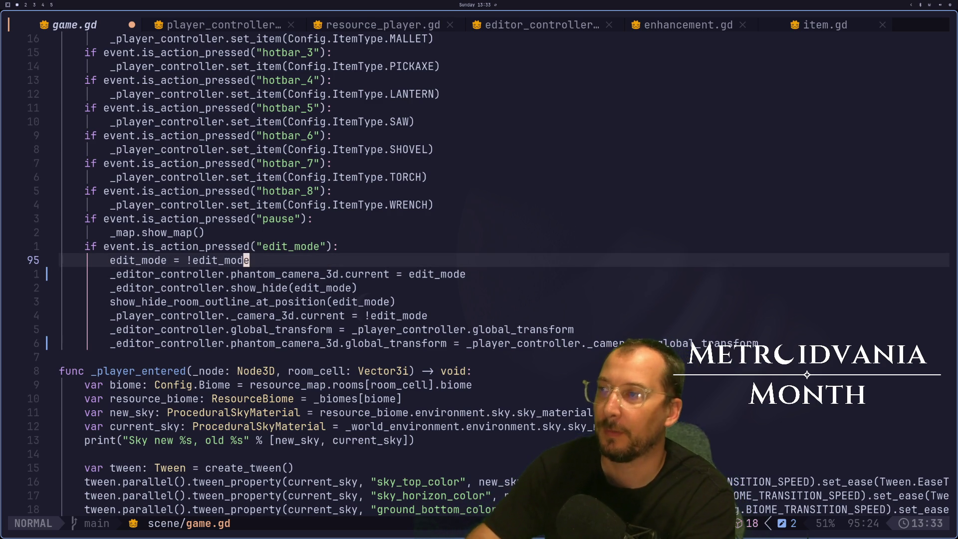
{"action": "key", "text": "A"}
{"action": "key", "text": "Return"}
{"action": "type", "text": "if edit_mode"}
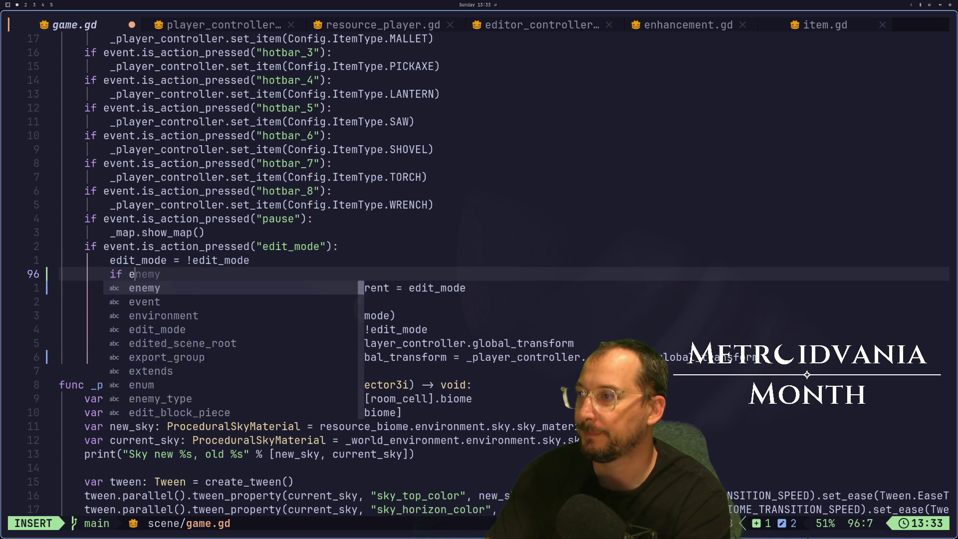
{"action": "key", "text": "Escape"}
{"action": "key", "text": "j"}
{"action": "key", "text": "j"}
{"action": "key", "text": "h"}
{"action": "key", "text": "h"}
{"action": "key", "text": "h"}
{"action": "key", "text": "k"}
{"action": "key", "text": "k"}
{"action": "key", "text": "h"}
{"action": "key", "text": "h"}
{"action": "key", "text": "h"}
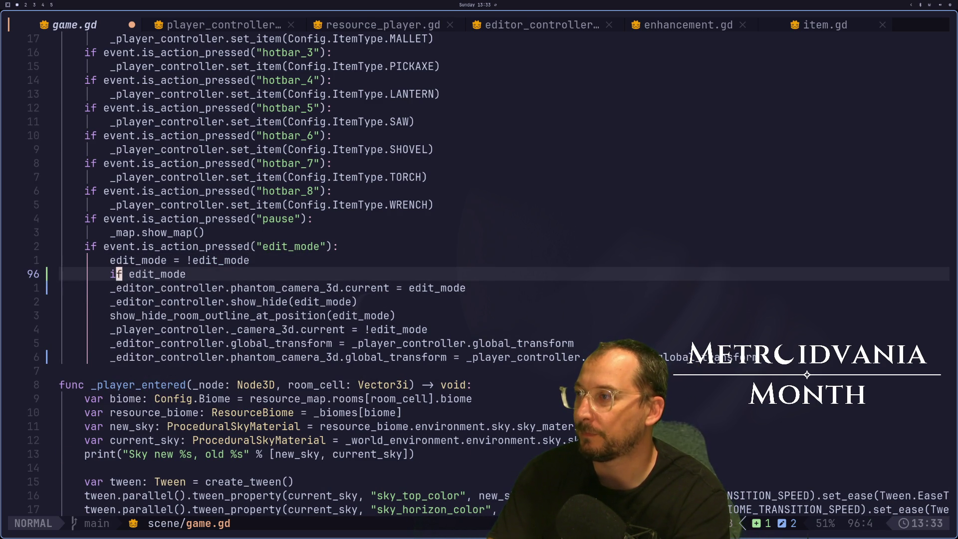
{"action": "key", "text": "j"}
{"action": "key", "text": "i"}
{"action": "key", "text": "Tab"}
Finish 'if edit_mode' with a colon and start reworking the camera line's assigned value.
{"action": "key", "text": "Escape"}
{"action": "key", "text": "w"}
{"action": "key", "text": "w"}
{"action": "key", "text": "w"}
{"action": "key", "text": "l"}
{"action": "key", "text": "l"}
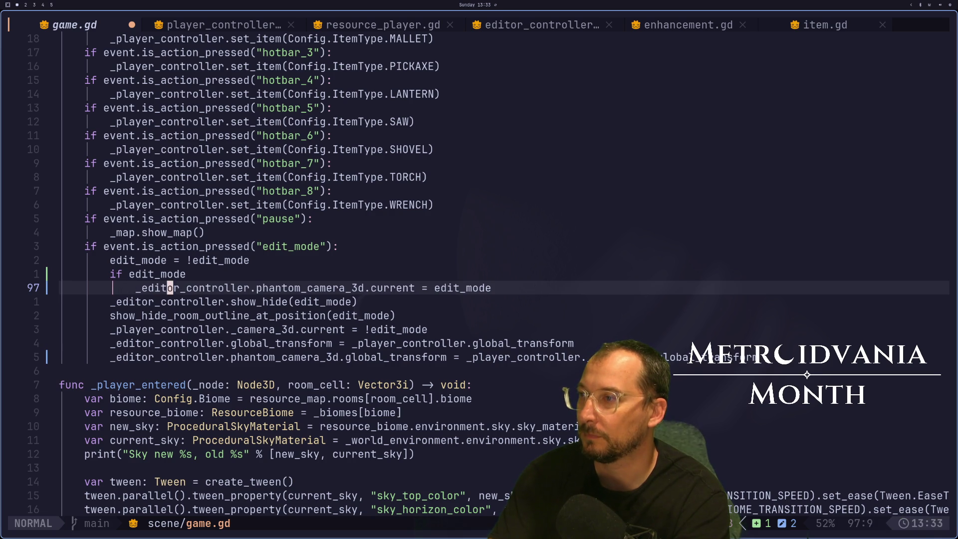
{"action": "key", "text": "l"}
{"action": "key", "text": "l"}
{"action": "key", "text": "l"}
{"action": "key", "text": "l"}
{"action": "key", "text": "l"}
{"action": "key", "text": "l"}
{"action": "key", "text": "l"}
{"action": "key", "text": "w"}
{"action": "key", "text": "w"}
{"action": "key", "text": "w"}
{"action": "key", "text": "e"}
{"action": "key", "text": "a"}
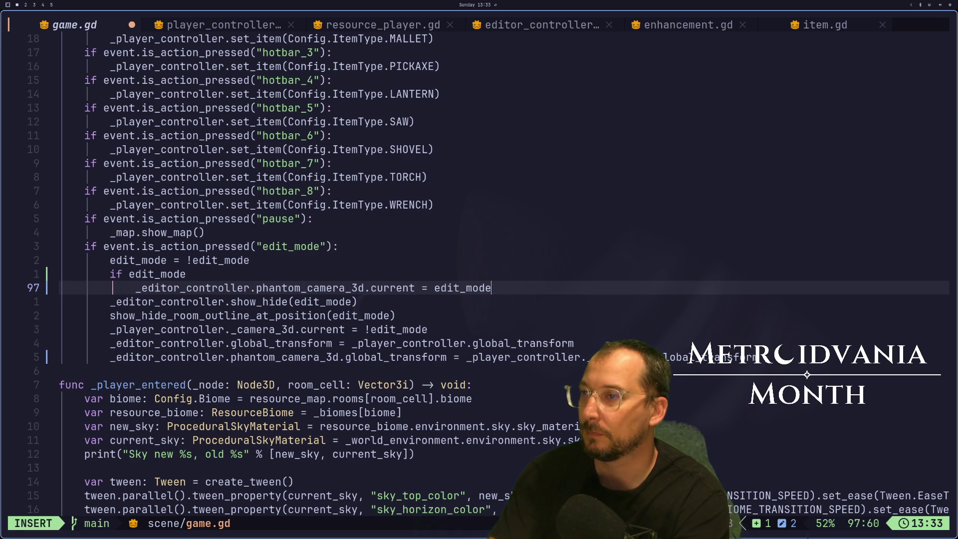
{"action": "key", "text": "Escape"}
{"action": "type", "text": "kA:"}
{"action": "key", "text": "Escape"}
{"action": "key", "text": "j"}
{"action": "key", "text": "l"}
{"action": "key", "text": "l"}
{"action": "key", "text": "l"}
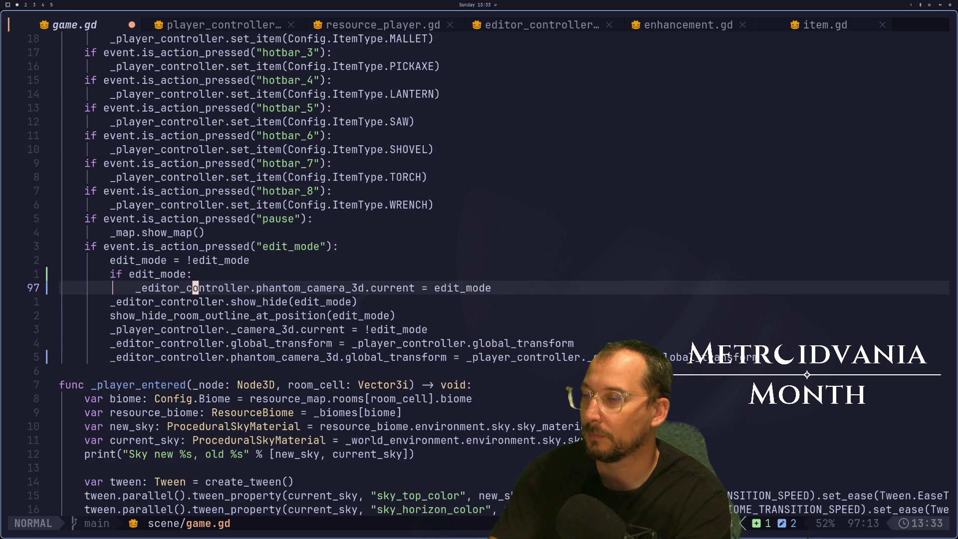
{"action": "key", "text": "a"}
{"action": "key", "text": "BackSpace"}
{"action": "key", "text": "BackSpace"}
{"action": "key", "text": "BackSpace"}
{"action": "type", "text": "d"}
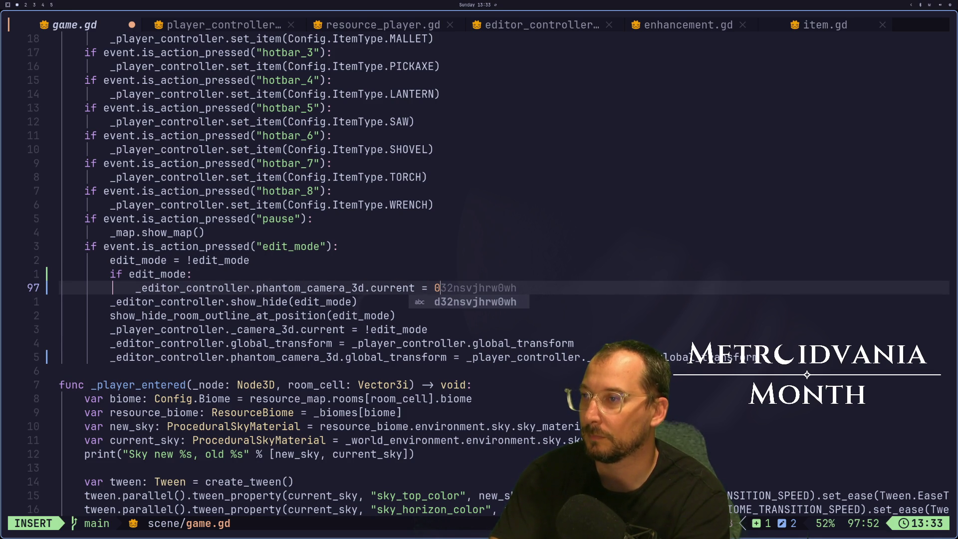
{"action": "key", "text": "Escape"}
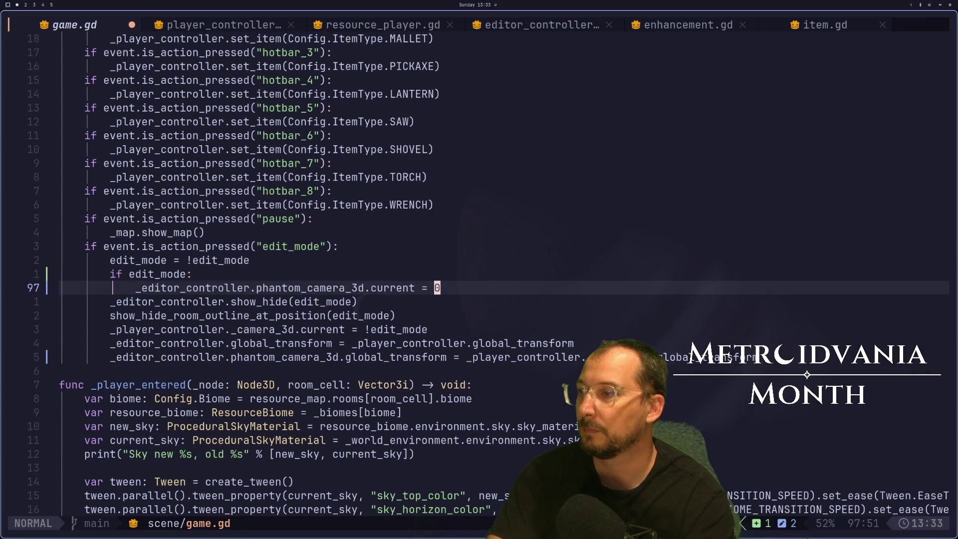
Glance at player_controller, enhancement.gd and the running game, then return to game.gd line 97.
{"action": "left_click", "coordinate": [175, 28]}
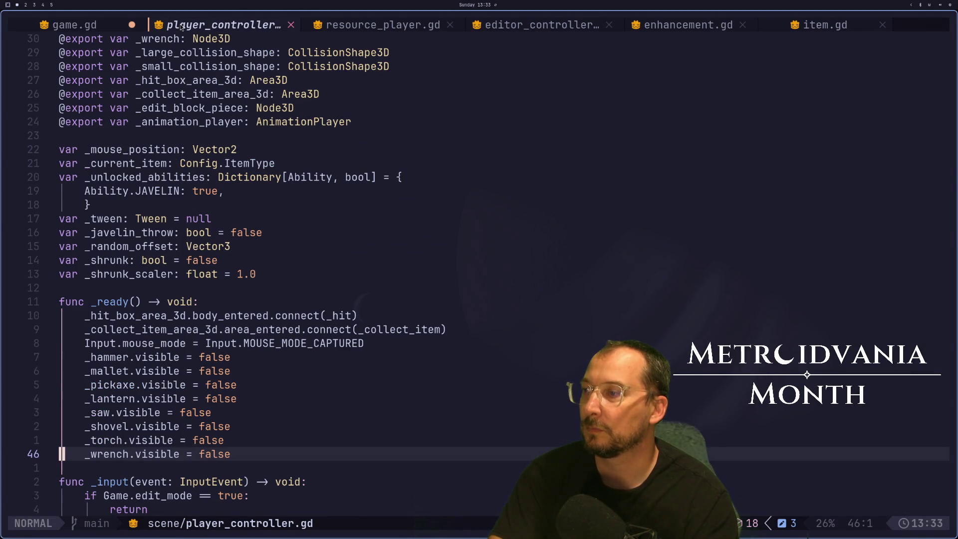
{"action": "key", "text": "gd"}
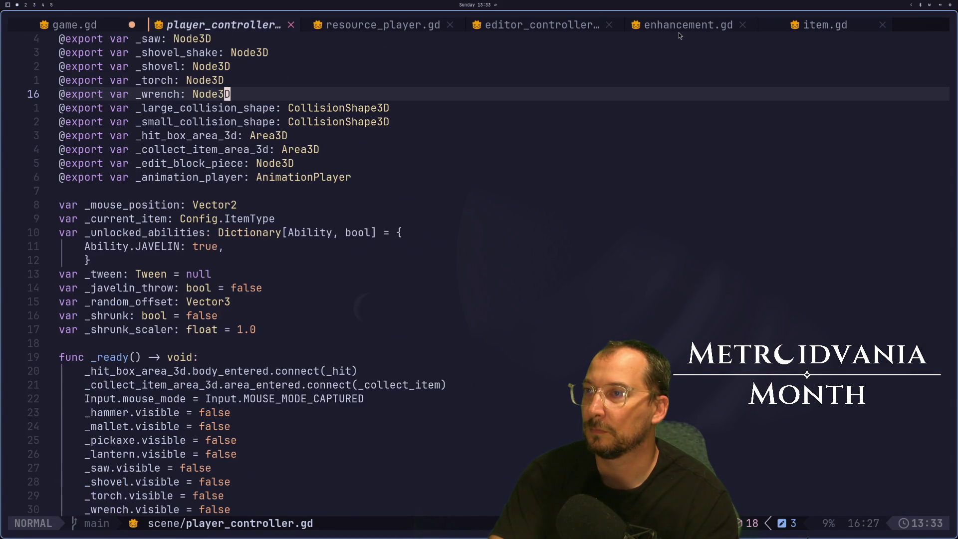
{"action": "left_click", "coordinate": [678, 28]}
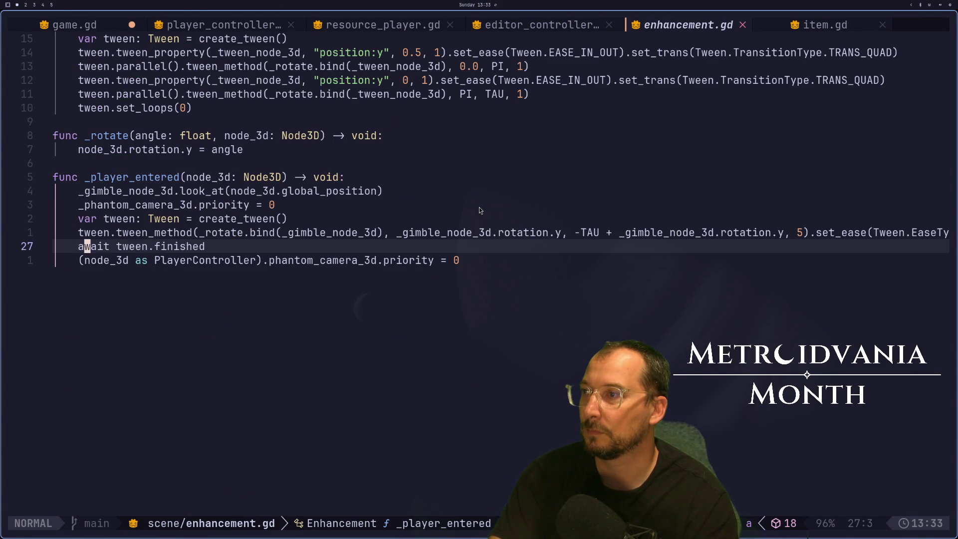
{"action": "key", "text": "super+2"}
{"action": "key", "text": "super+1"}
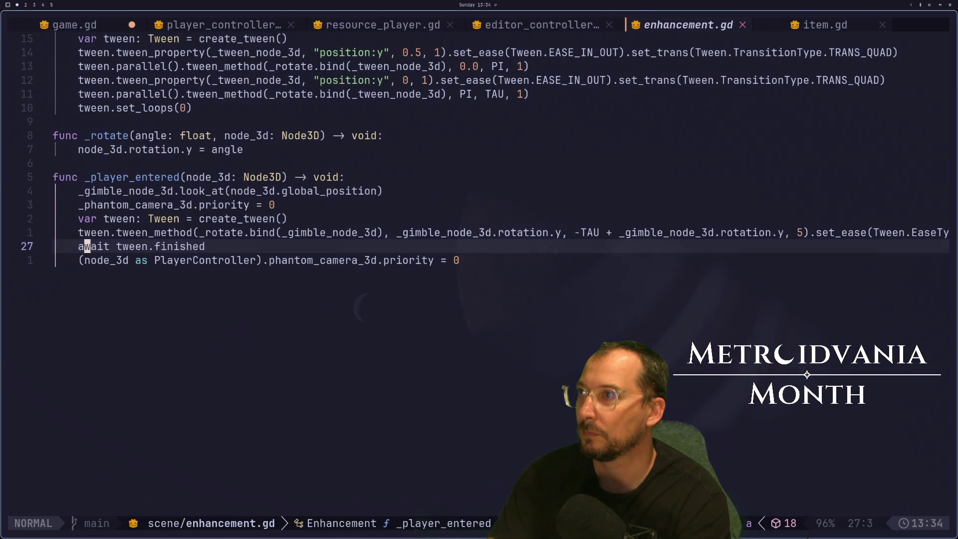
{"action": "key", "text": "ctrl+o"}
{"action": "key", "text": "ctrl+o"}
Change 'current' to 'priority' on the editor camera line and save game.gd.
{"action": "key", "text": "h"}
{"action": "key", "text": "h"}
{"action": "key", "text": "h"}
{"action": "type", "text": "dwi"}
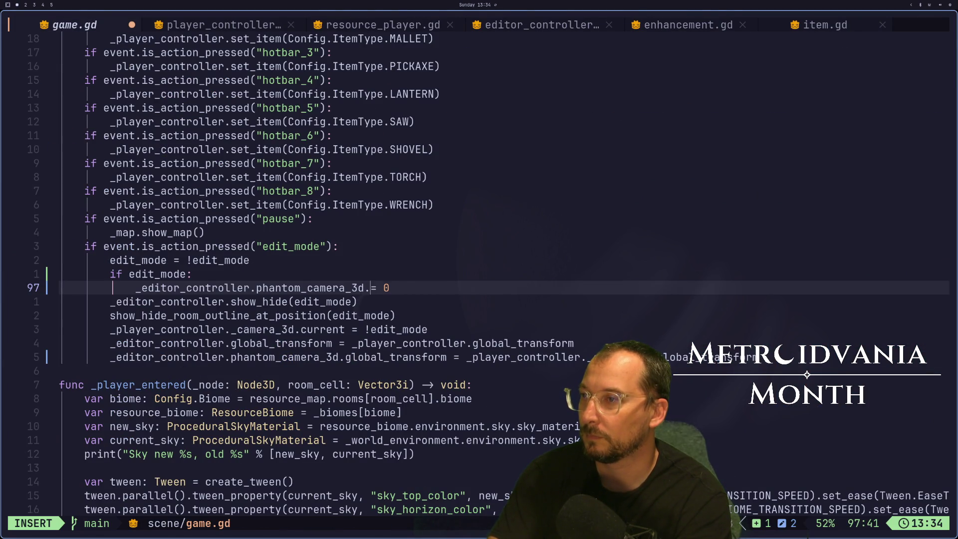
{"action": "type", "text": "prior"}
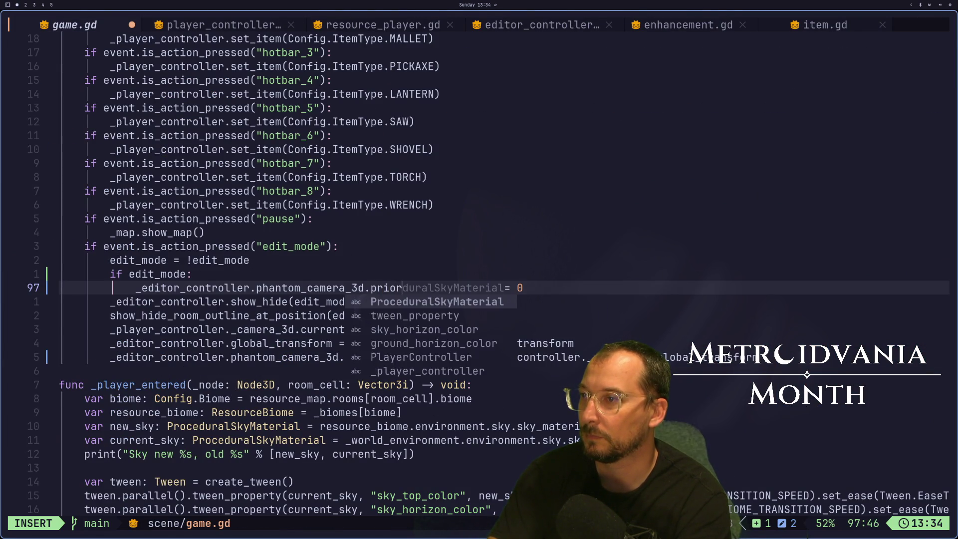
{"action": "type", "text": "ity"}
{"action": "key", "text": "BackSpace"}
{"action": "key", "text": "BackSpace"}
{"action": "key", "text": "BackSpace"}
{"action": "type", "text": "rio"}
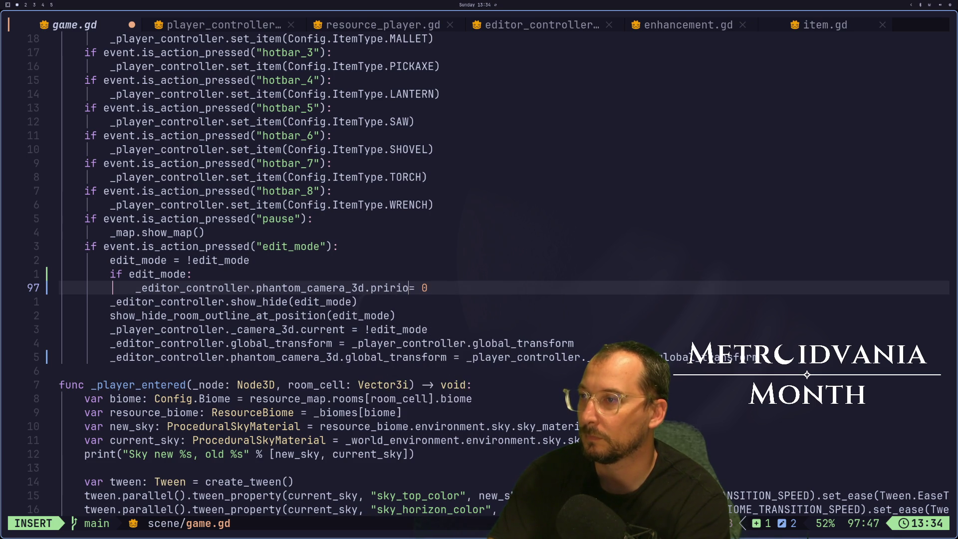
{"action": "key", "text": "BackSpace"}
{"action": "key", "text": "BackSpace"}
{"action": "key", "text": "BackSpace"}
{"action": "type", "text": "o"}
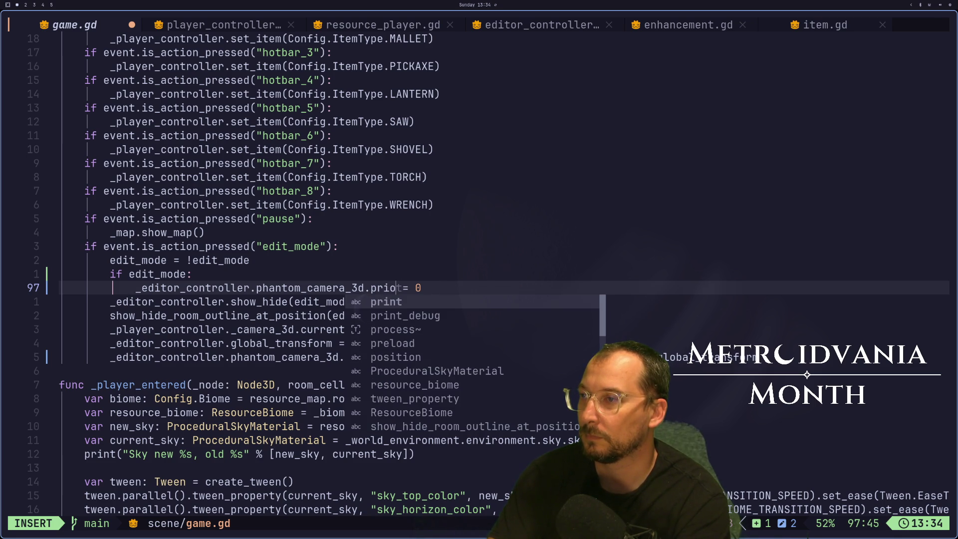
{"action": "type", "text": "rity "}
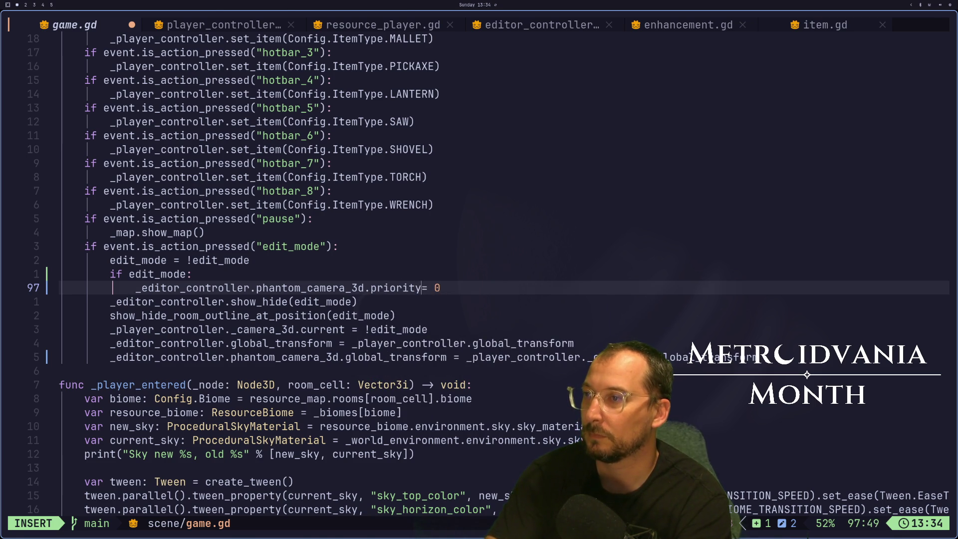
{"action": "type", "text": "HH"}
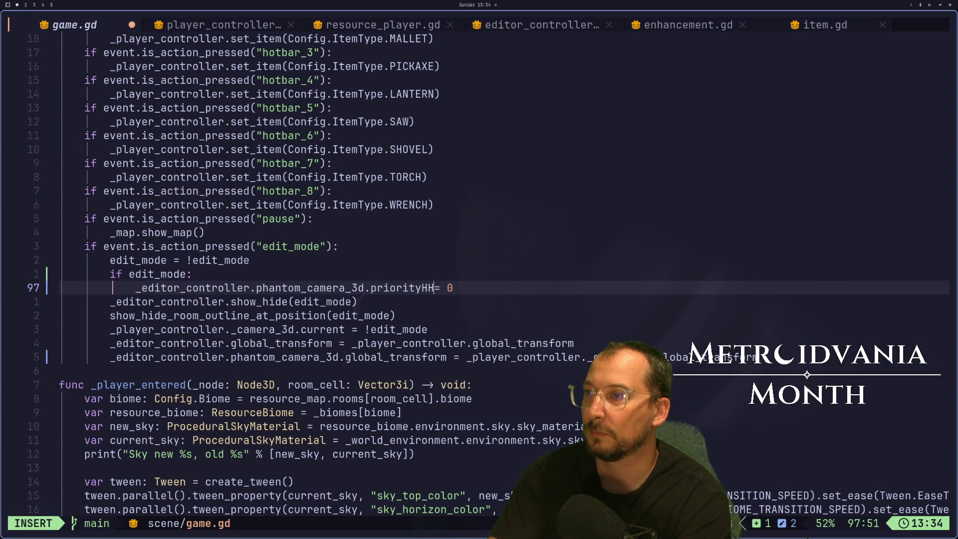
{"action": "key", "text": "BackSpace"}
{"action": "key", "text": "BackSpace"}
{"action": "key", "text": "Escape"}
{"action": "type", "text": ":w"}
{"action": "key", "text": "Return"}
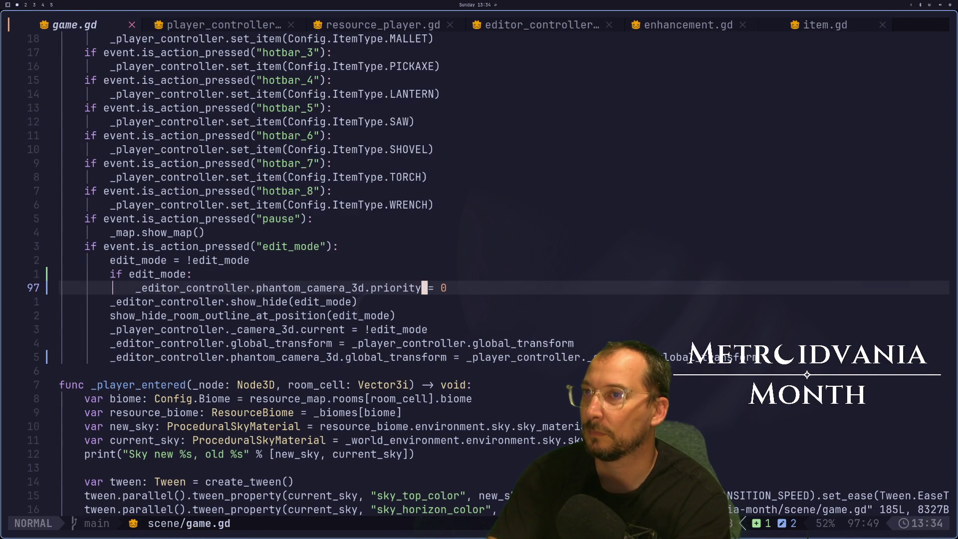
Duplicate the priority line as an 'else:' branch using _player_controller.phantom_camera_3d.priority = 0, and save.
{"action": "key", "text": "ctrl+6"}
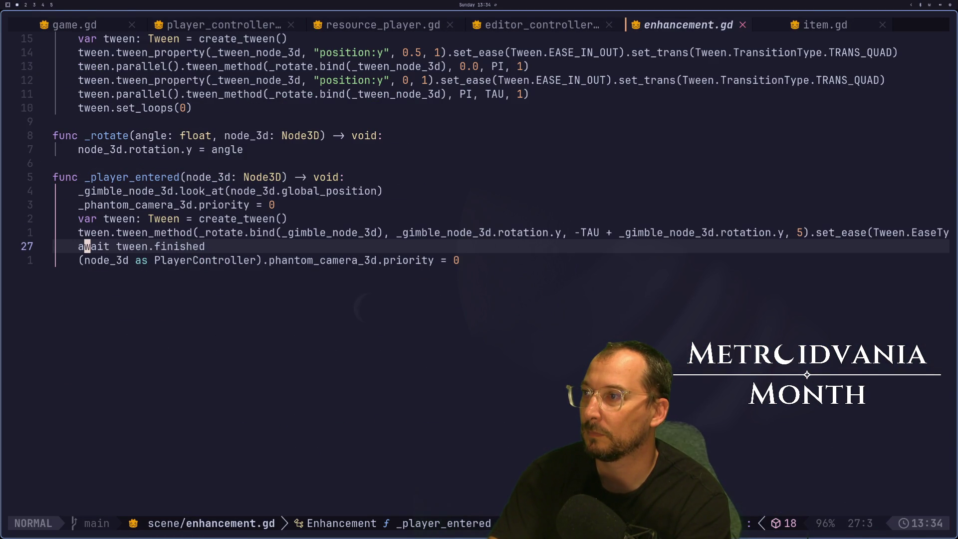
{"action": "key", "text": "shift+l"}
{"action": "key", "text": "shift+l"}
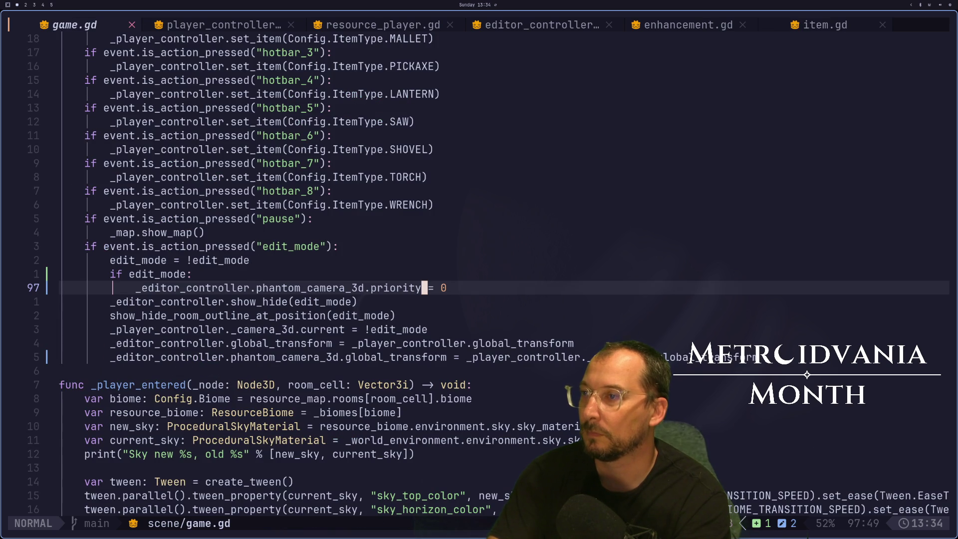
{"action": "key", "text": "y"}
{"action": "key", "text": "y"}
{"action": "key", "text": "p"}
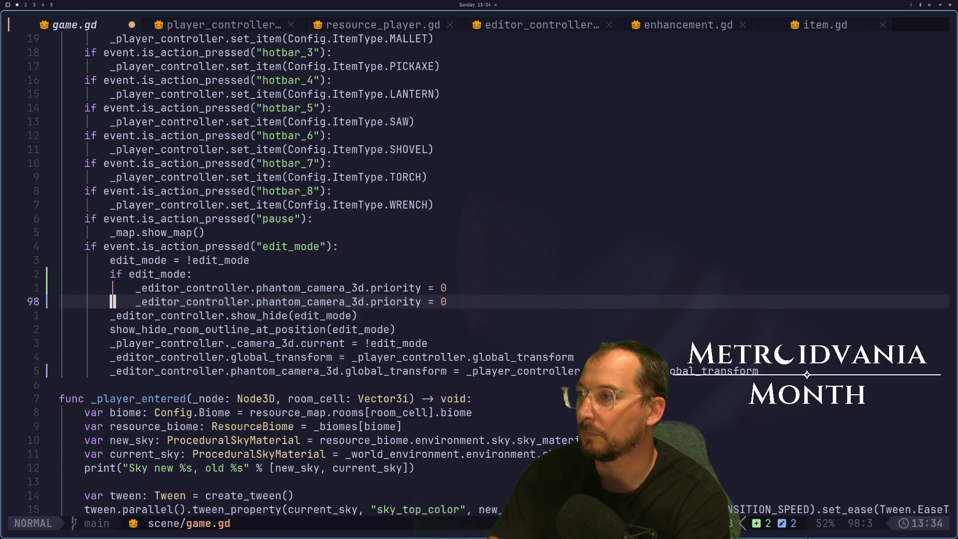
{"action": "key", "text": "w"}
{"action": "key", "text": "i"}
{"action": "key", "text": "ctrl+d"}
{"action": "type", "text": "else:"}
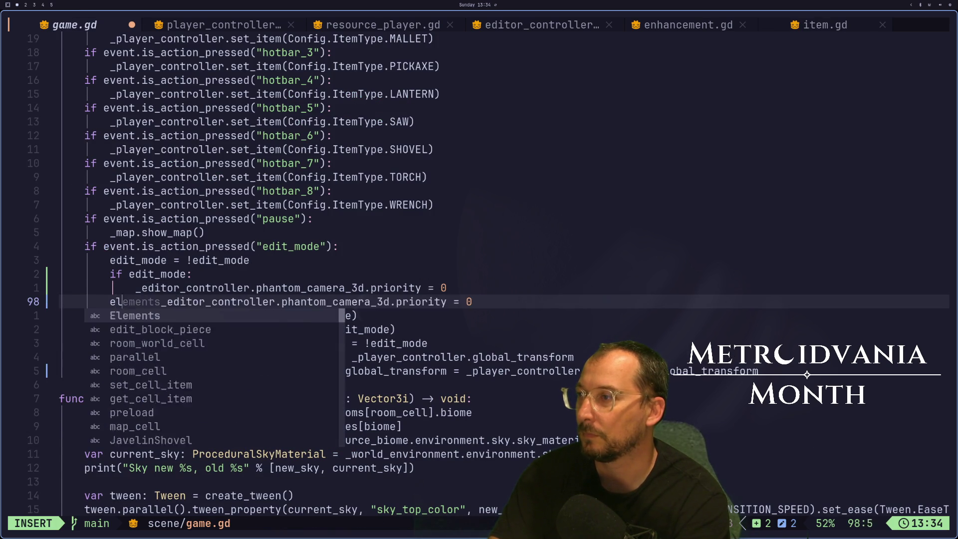
{"action": "key", "text": "Escape"}
{"action": "key", "text": "l"}
{"action": "key", "text": "l"}
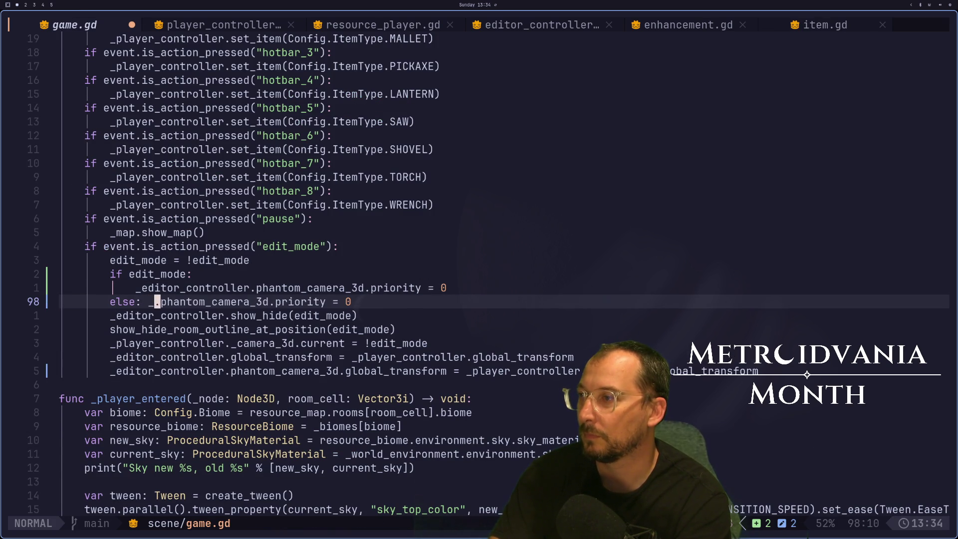
{"action": "type", "text": "cep"}
{"action": "key", "text": "Tab"}
{"action": "key", "text": "Escape"}
{"action": "type", "text": ":w"}
{"action": "key", "text": "Return"}
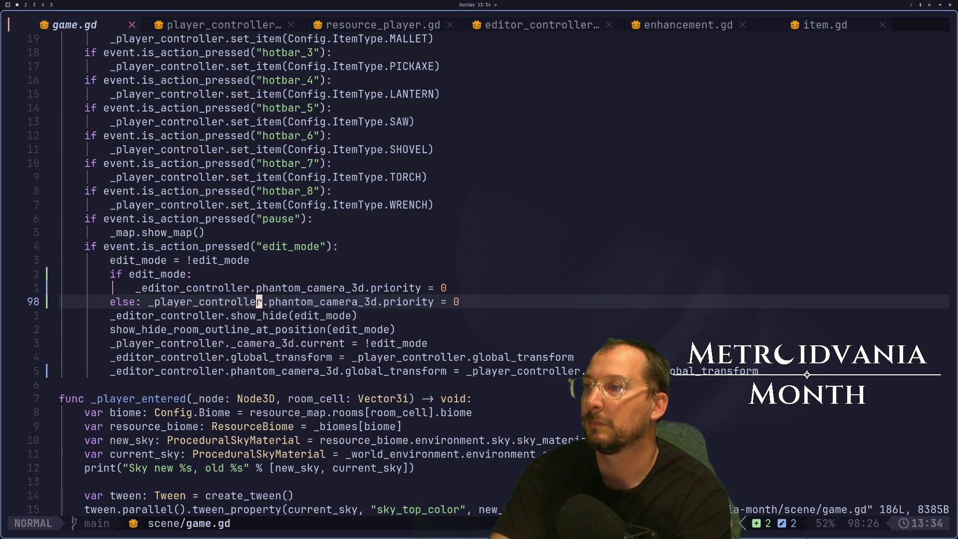
Move the else branch's assignment onto its own indented line and save game.gd.
{"action": "key", "text": "h"}
{"action": "key", "text": "h"}
{"action": "key", "text": "h"}
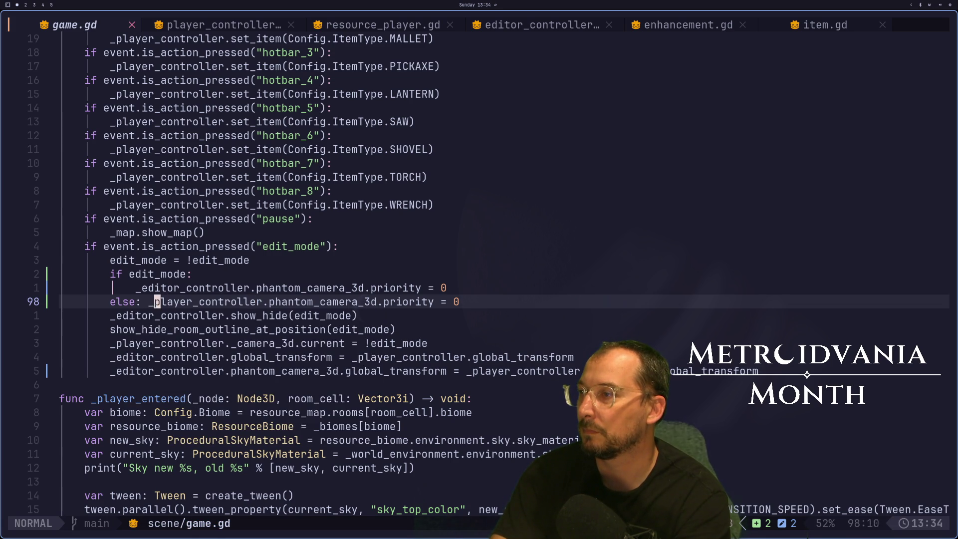
{"action": "key", "text": "h"}
{"action": "key", "text": "i"}
{"action": "key", "text": "Return"}
{"action": "key", "text": "Escape"}
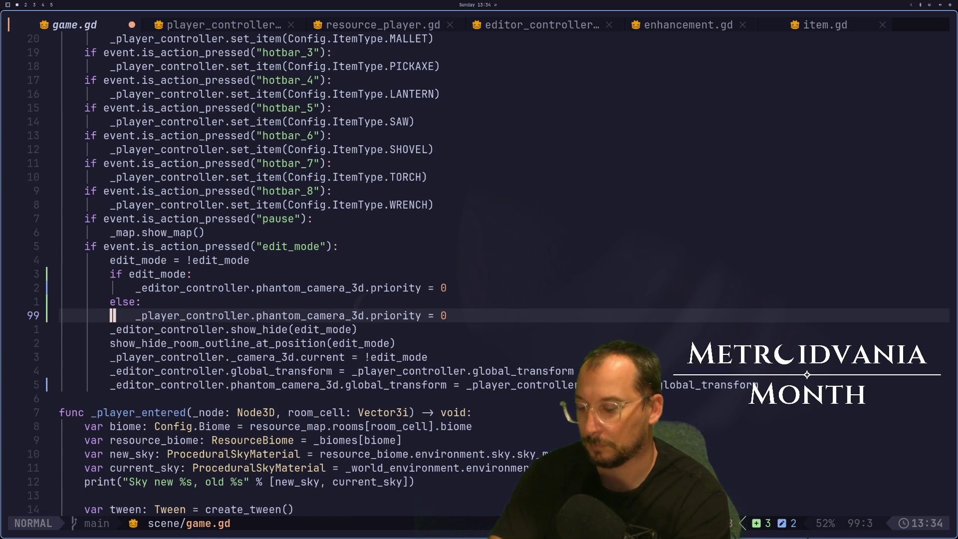
{"action": "type", "text": ":w"}
{"action": "key", "text": "Return"}
{"action": "key", "text": "super+2"}
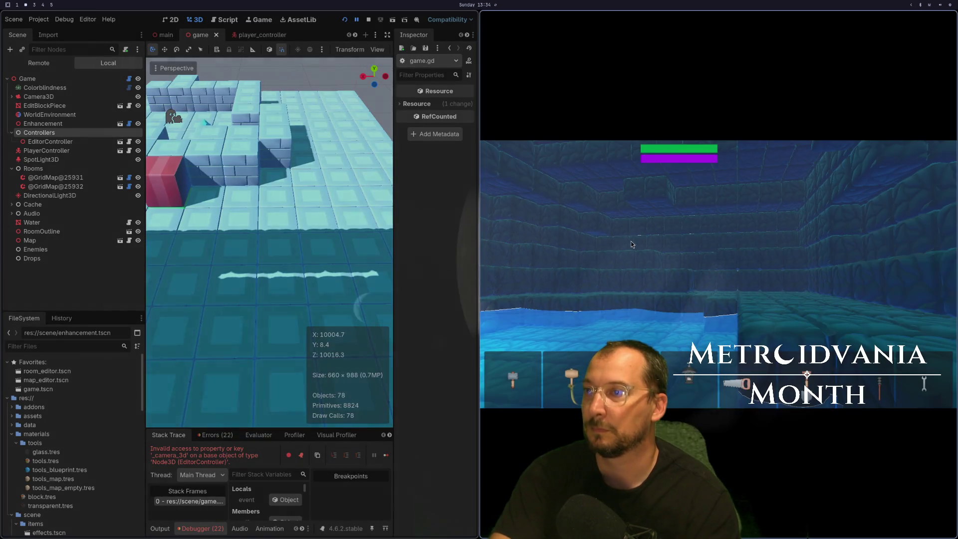
Resume and rerun the game, then open game.gd at the PlayerController _camera_3d error line.
{"action": "left_click", "coordinate": [385, 454]}
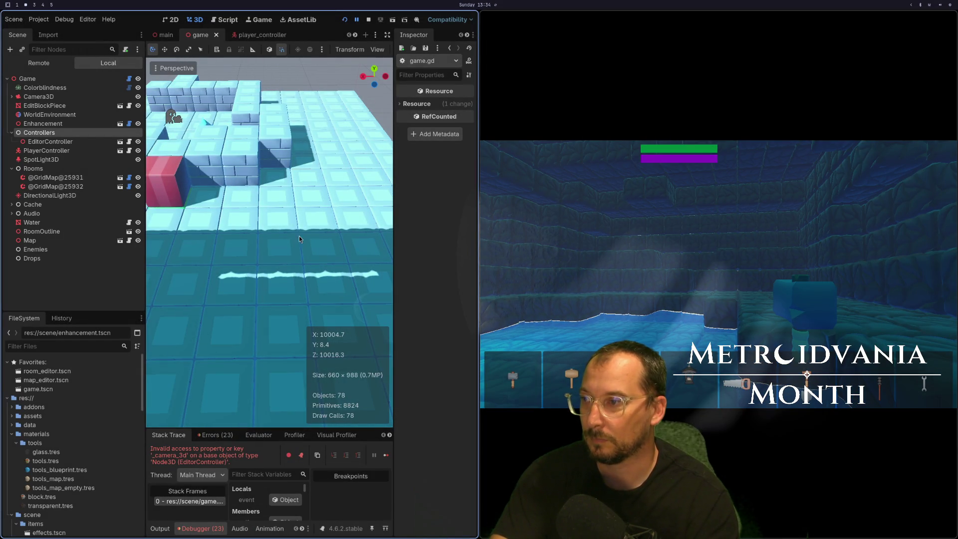
{"action": "left_click", "coordinate": [344, 20]}
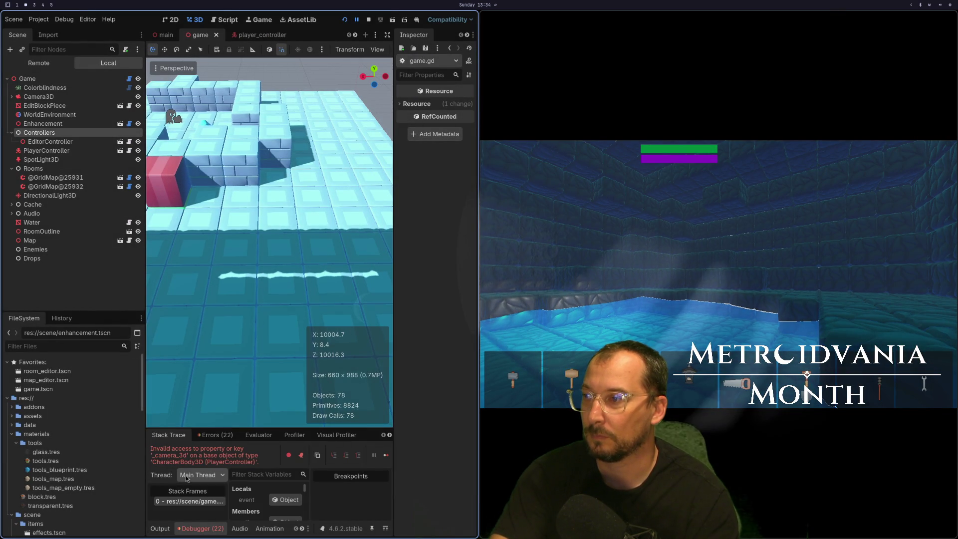
{"action": "left_click", "coordinate": [203, 500]}
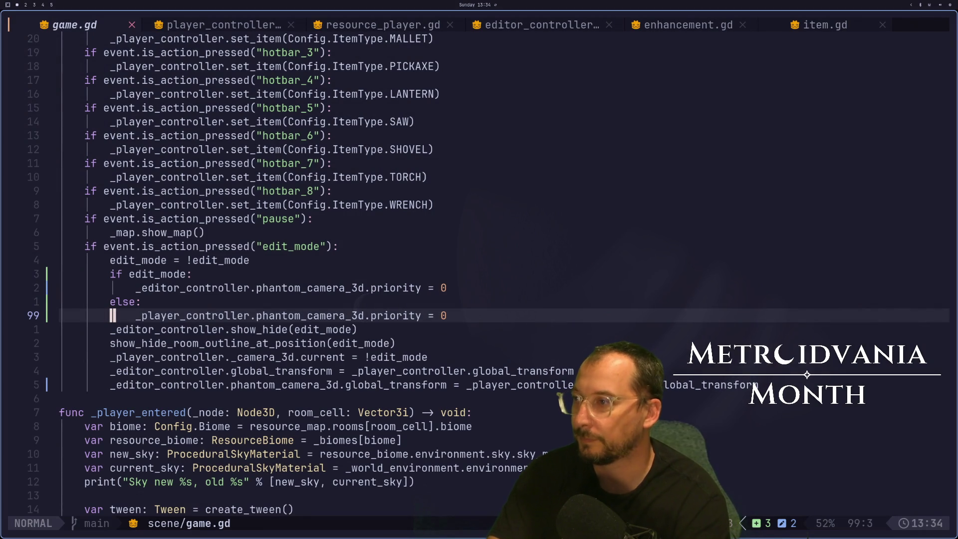
Delete the '_player_controller._camera_3d.current = !edit_mode' line, save game.gd, and return to Godot.
{"action": "key", "text": "j"}
{"action": "key", "text": "j"}
{"action": "key", "text": "j"}
{"action": "key", "text": "l"}
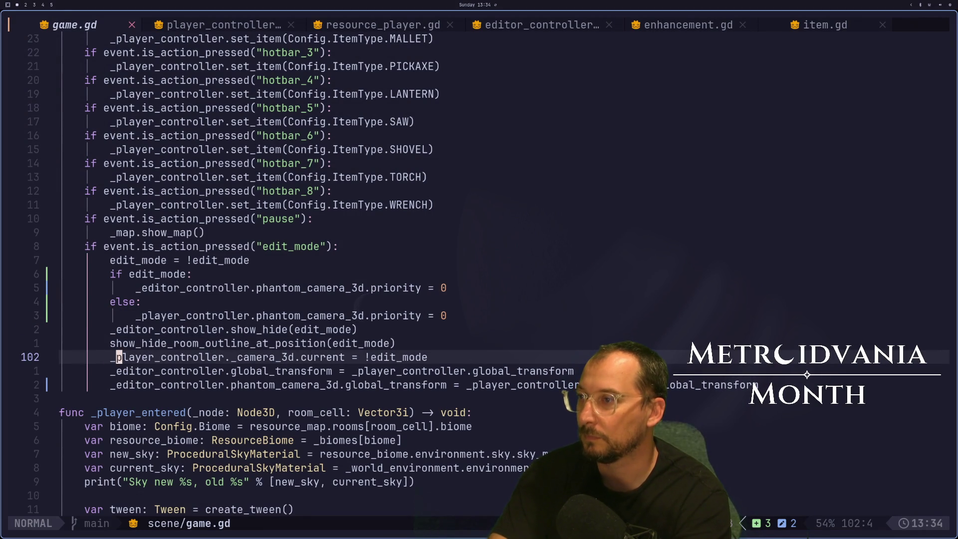
{"action": "key", "text": "l"}
{"action": "key", "text": "l"}
{"action": "key", "text": "l"}
{"action": "key", "text": "d"}
{"action": "key", "text": "d"}
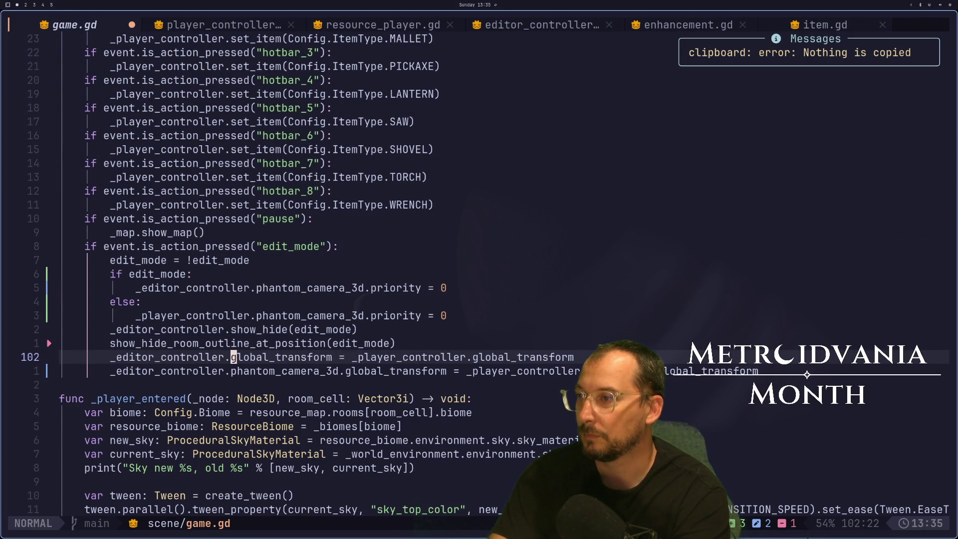
{"action": "type", "text": ":w"}
{"action": "key", "text": "Return"}
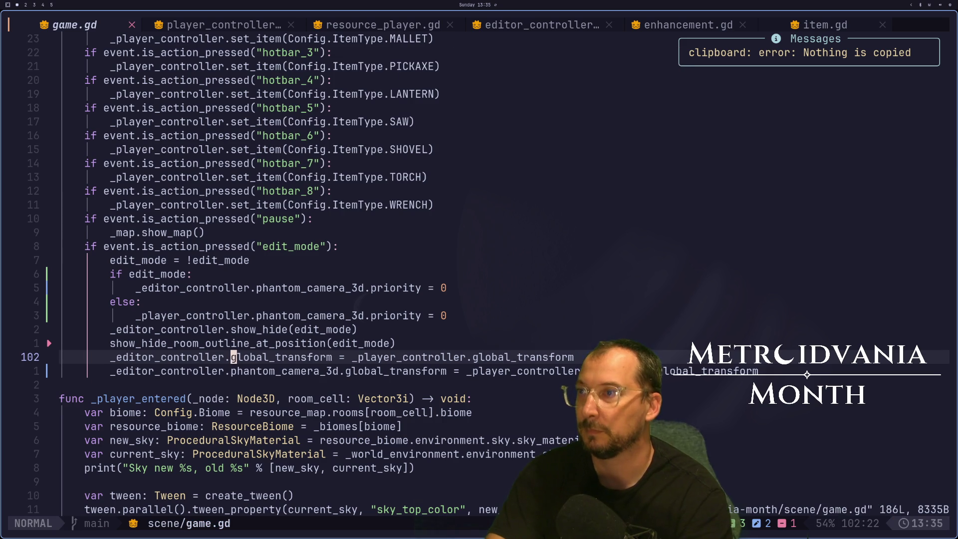
{"action": "key", "text": "super+2"}
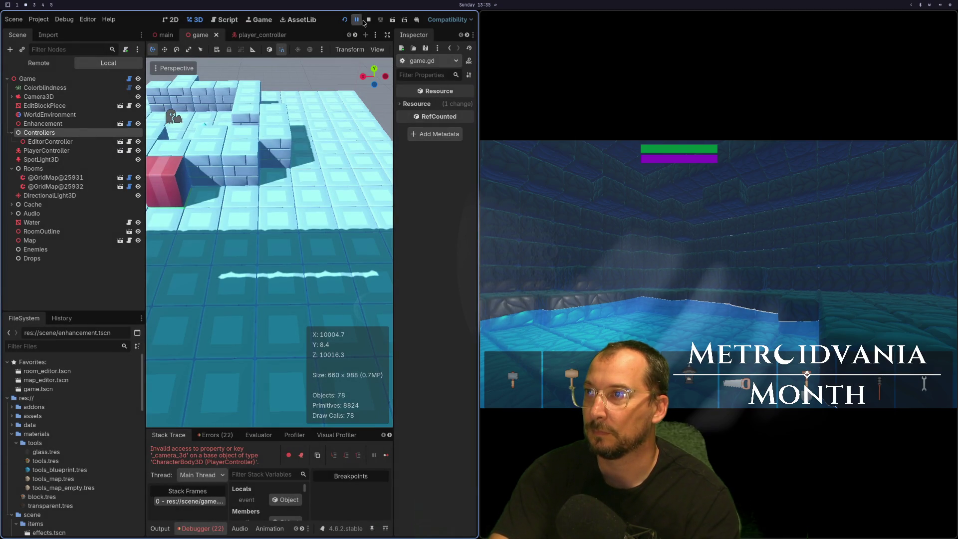
Stop and relaunch the game, then open game.gd at the line 102 error.
{"action": "left_click", "coordinate": [368, 19]}
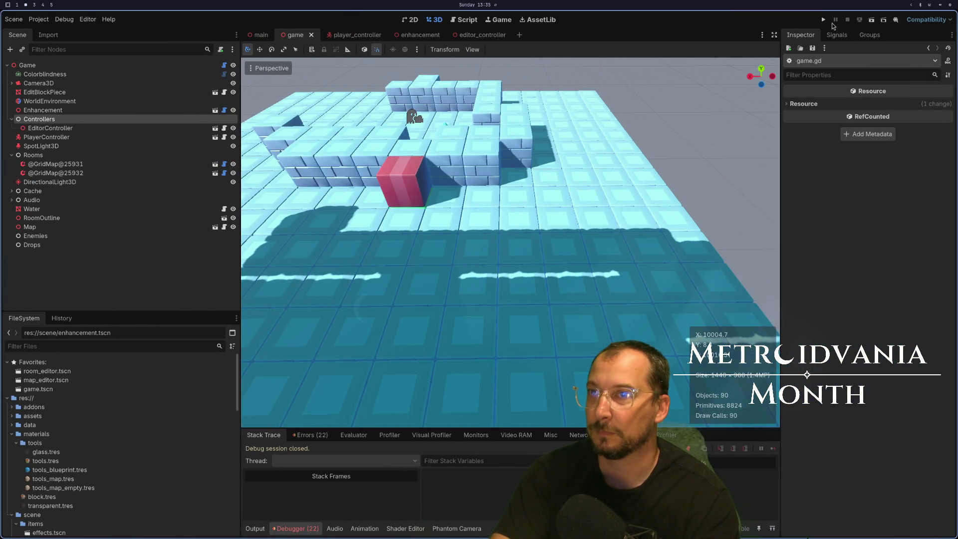
{"action": "left_click", "coordinate": [823, 21]}
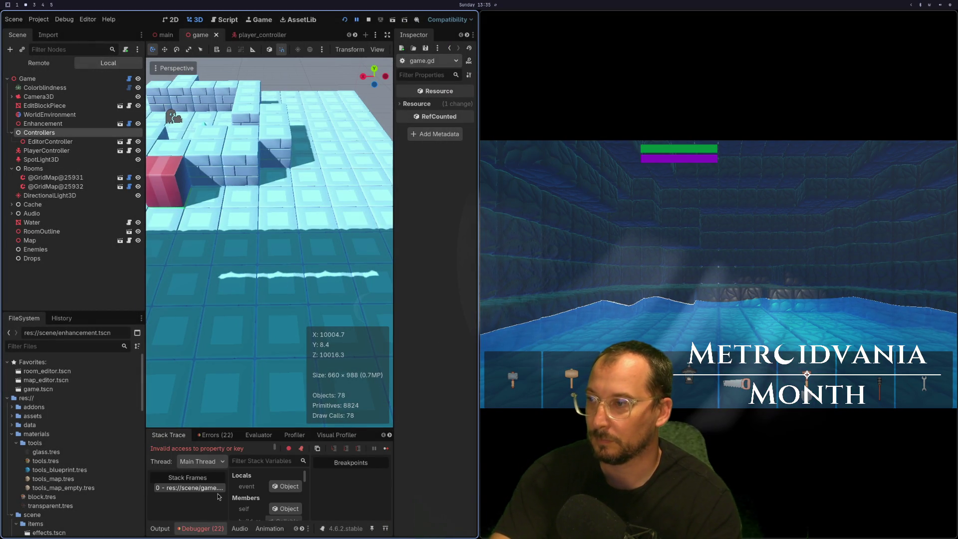
{"action": "left_click", "coordinate": [214, 487]}
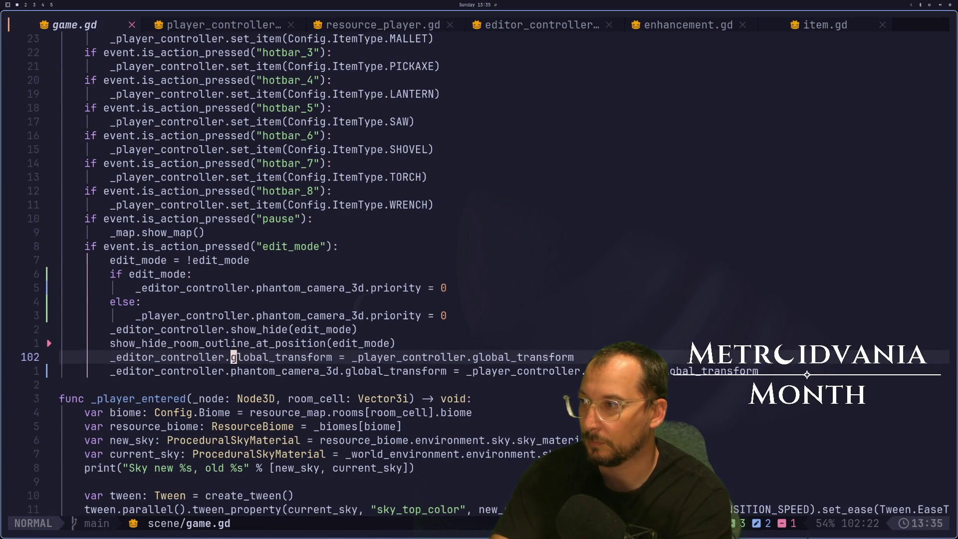
Make line 103 copy _player_controller.phantom_camera_3d's global transform, save, and return to Godot.
{"action": "key", "text": "j"}
{"action": "key", "text": "l"}
{"action": "key", "text": "l"}
{"action": "key", "text": "l"}
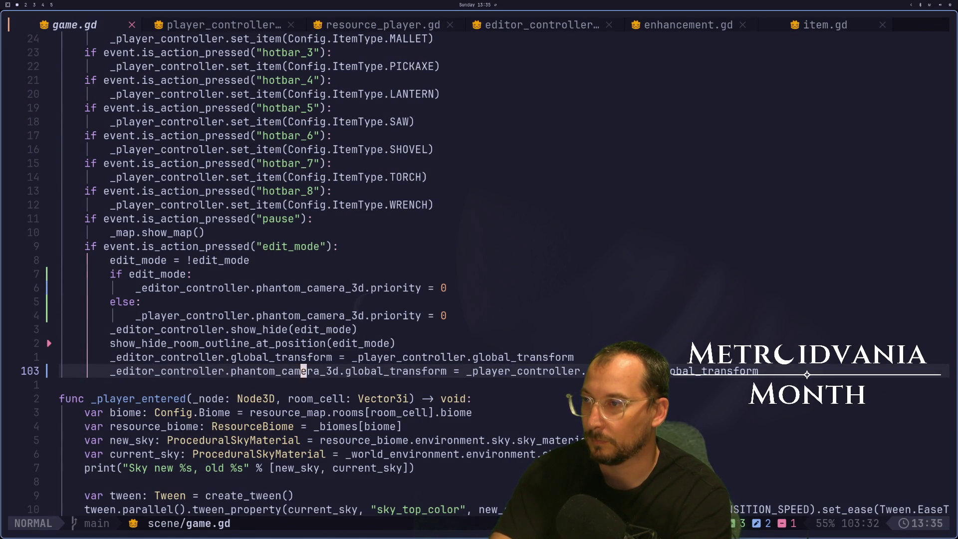
{"action": "key", "text": "h"}
{"action": "key", "text": "h"}
{"action": "key", "text": "h"}
{"action": "key", "text": "h"}
{"action": "key", "text": "h"}
{"action": "key", "text": "h"}
{"action": "key", "text": "l"}
{"action": "key", "text": "l"}
{"action": "key", "text": "l"}
{"action": "key", "text": "l"}
{"action": "key", "text": "l"}
{"action": "key", "text": "l"}
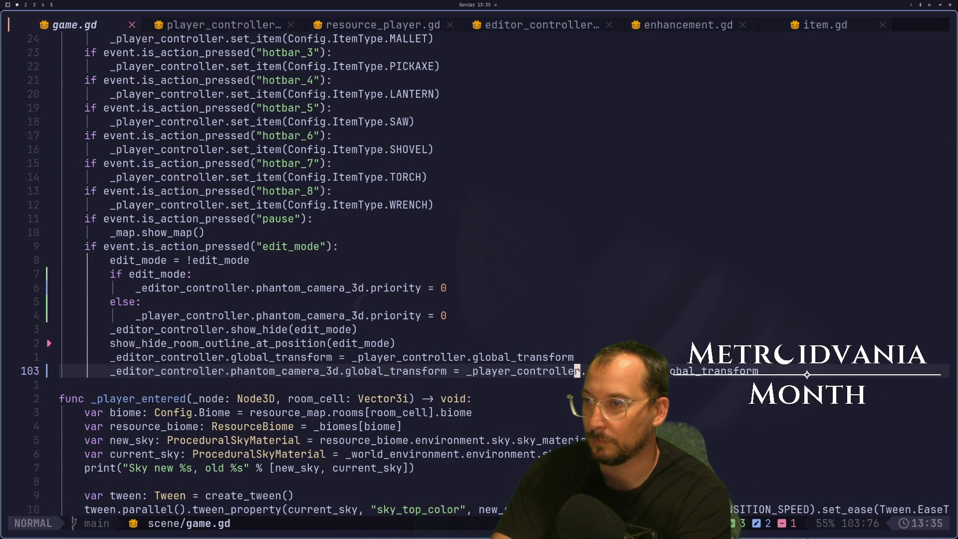
{"action": "type", "text": "aphantom_camera_3d."}
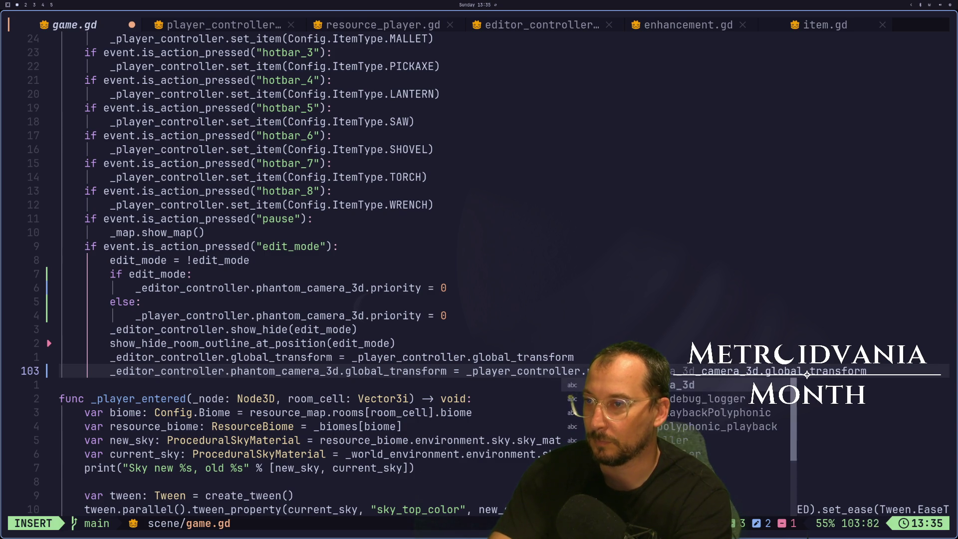
{"action": "key", "text": "Escape"}
{"action": "type", "text": ":w"}
{"action": "key", "text": "Return"}
{"action": "key", "text": "super+2"}
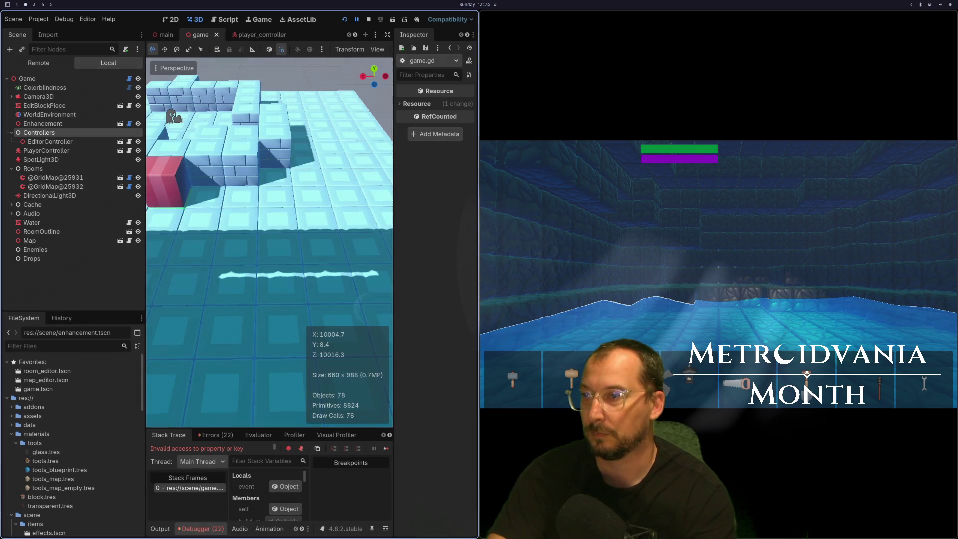
Restart the game and toggle the room editor with Tab three times, then bring up Neovim.
{"action": "left_click", "coordinate": [344, 20]}
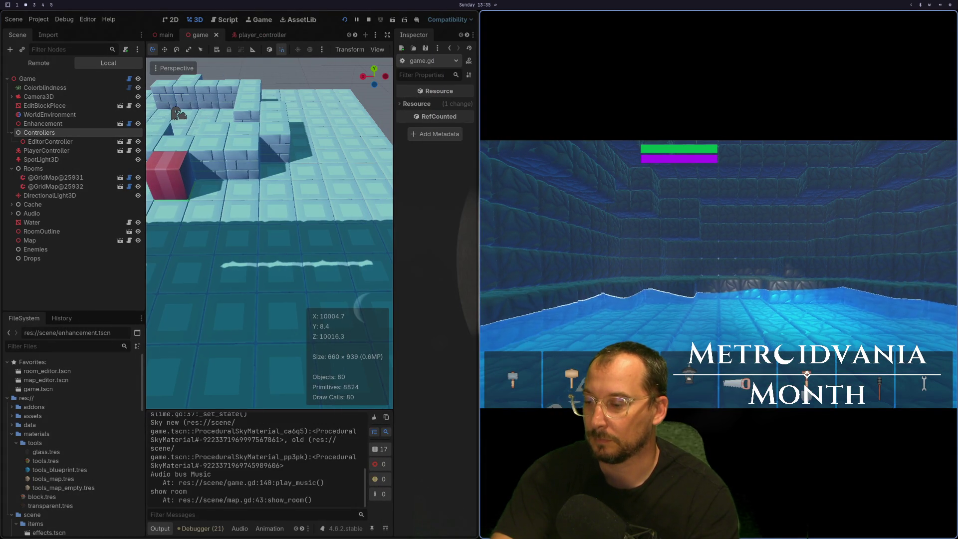
{"action": "key", "text": "Tab"}
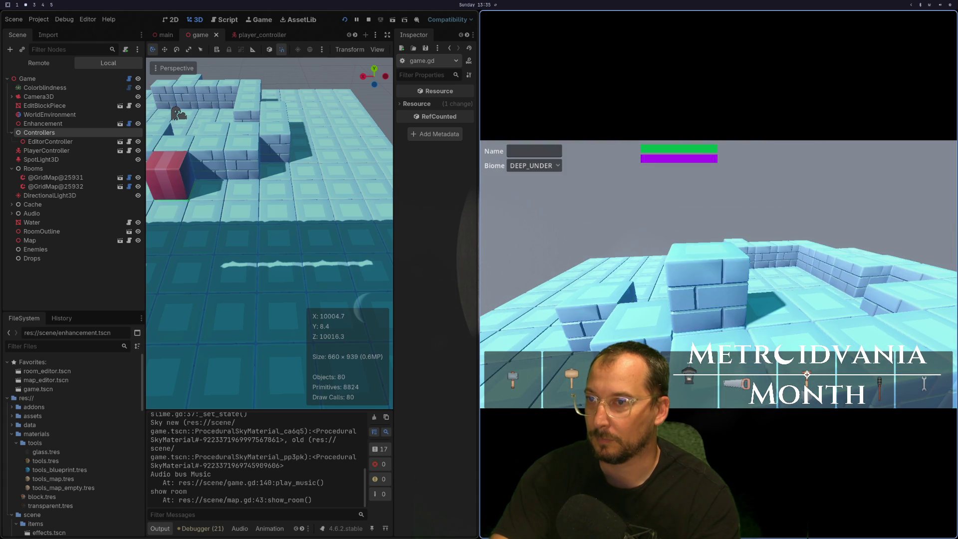
{"action": "key", "text": "Tab"}
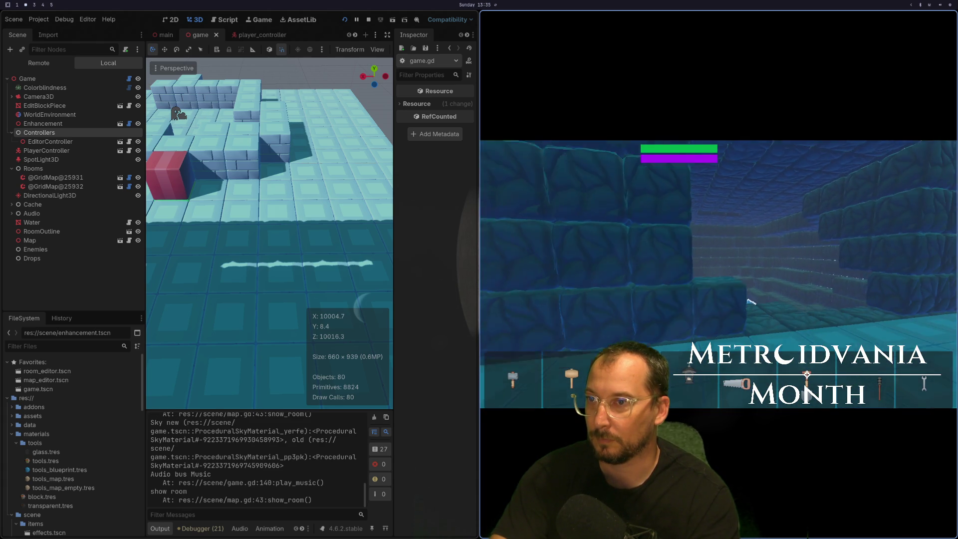
{"action": "key", "text": "Tab"}
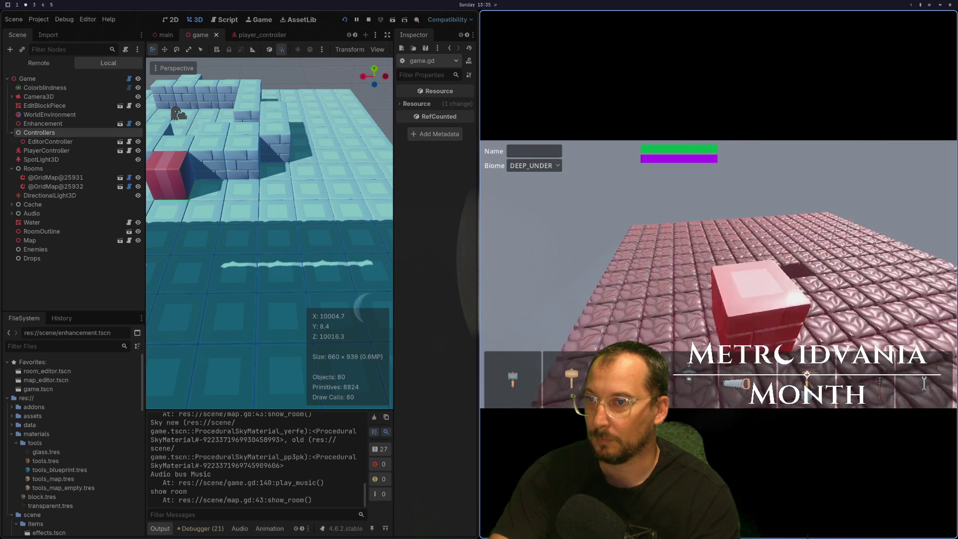
{"action": "key", "text": "super+1"}
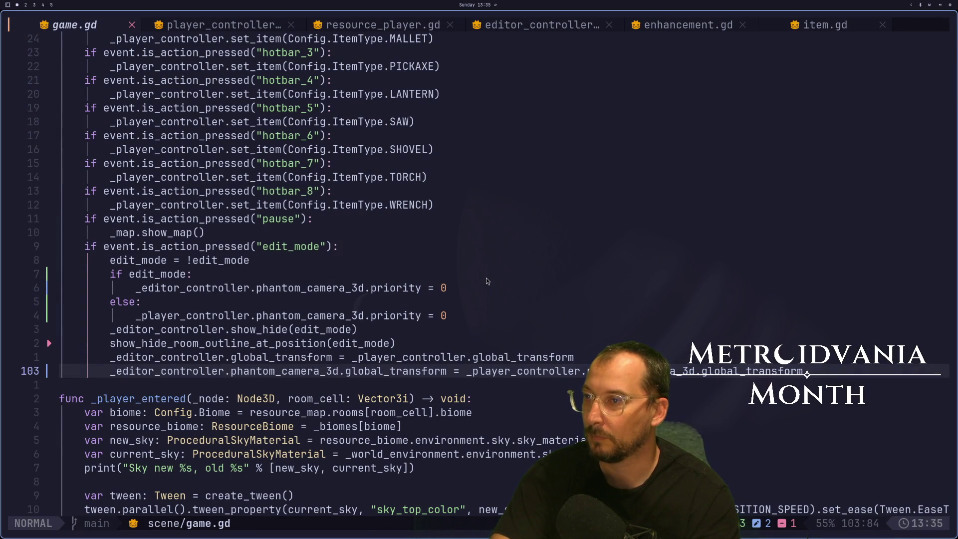
Review the global_transform assignment around line 103 of game.gd, then go back to Godot.
{"action": "key", "text": "k"}
{"action": "key", "text": "j"}
{"action": "key", "text": "j"}
{"action": "key", "text": "k"}
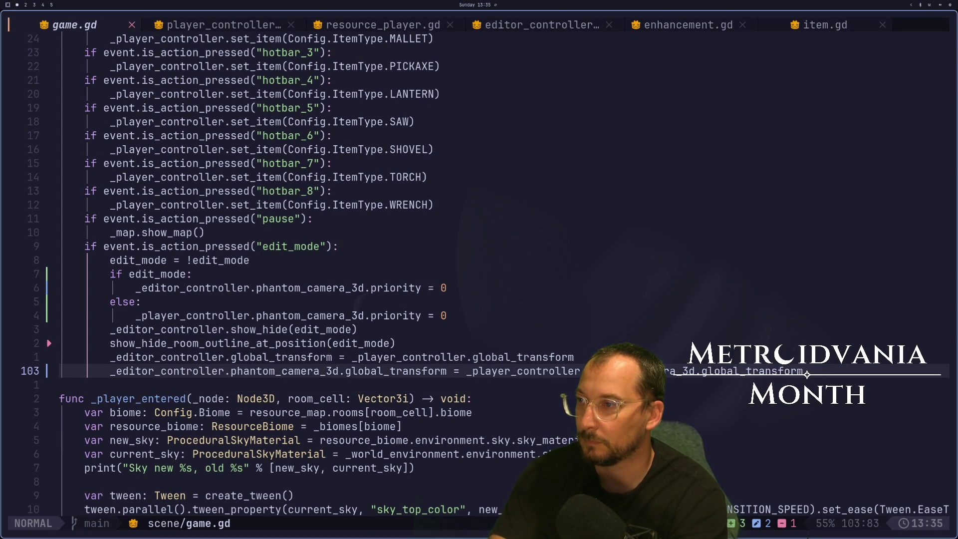
{"action": "key", "text": "F"}
{"action": "key", "text": "o"}
{"action": "key", "text": "F"}
{"action": "key", "text": "b"}
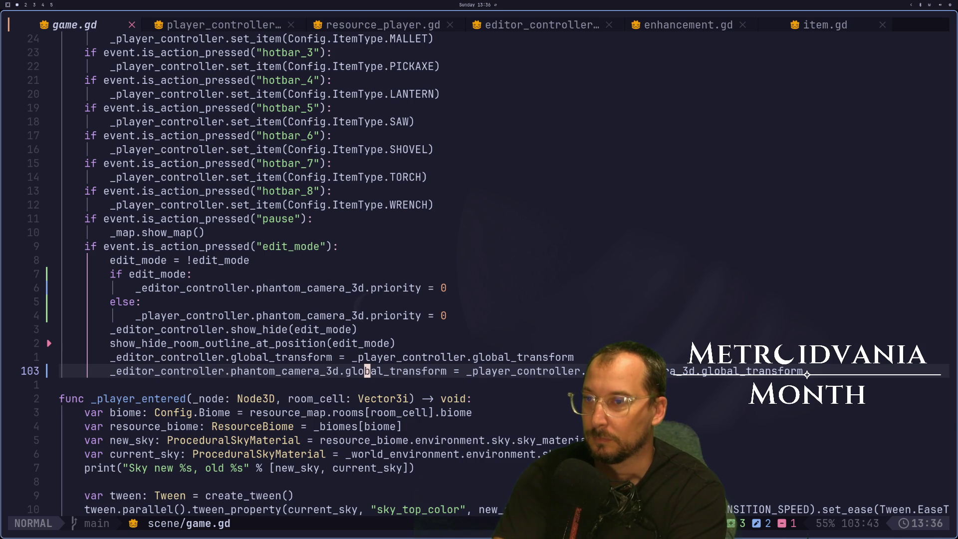
{"action": "key", "text": "j"}
{"action": "key", "text": "k"}
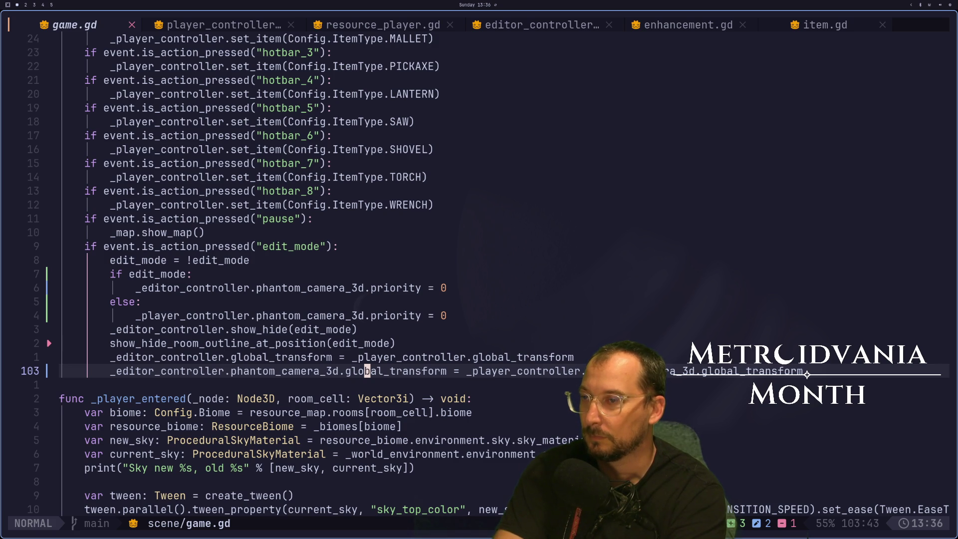
{"action": "key", "text": "super+2"}
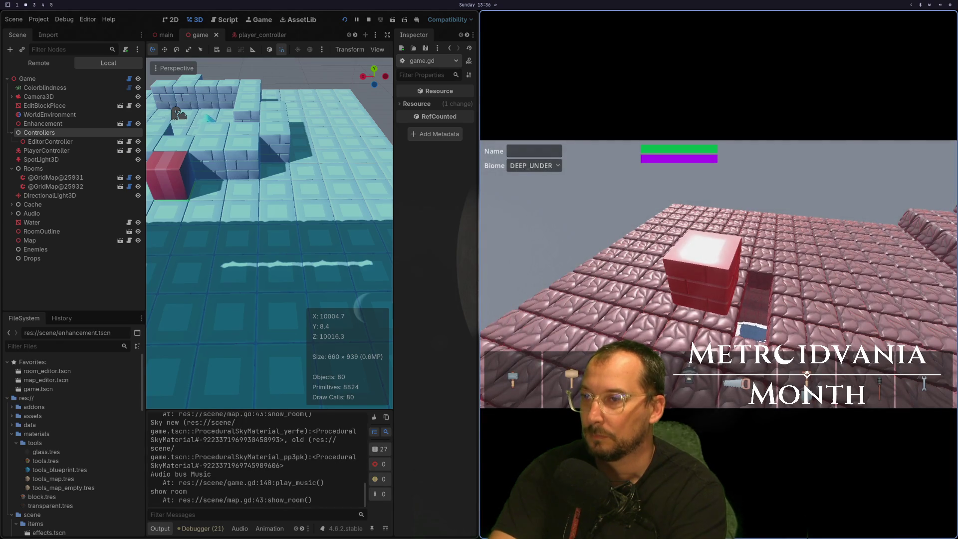
Turn off edit mode, open editor_controller, walk the player forward with W, then stop the game.
{"action": "key", "text": "Tab"}
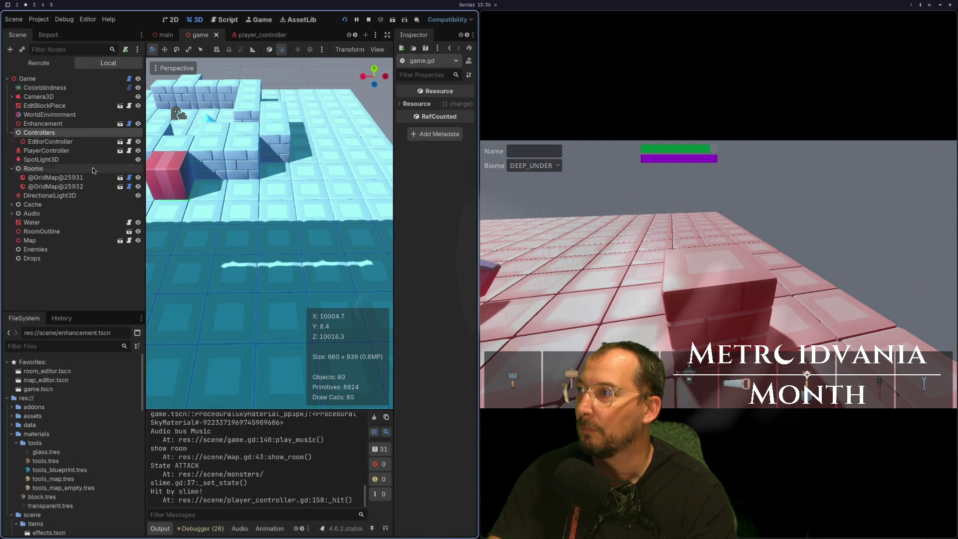
{"action": "left_click", "coordinate": [120, 141]}
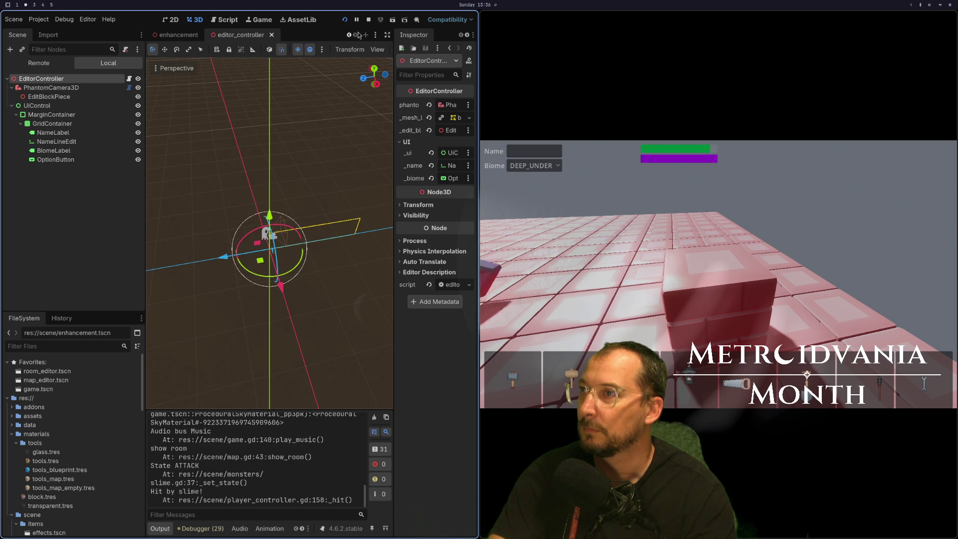
{"action": "left_click", "coordinate": [687, 258]}
{"action": "key", "text": "w"}
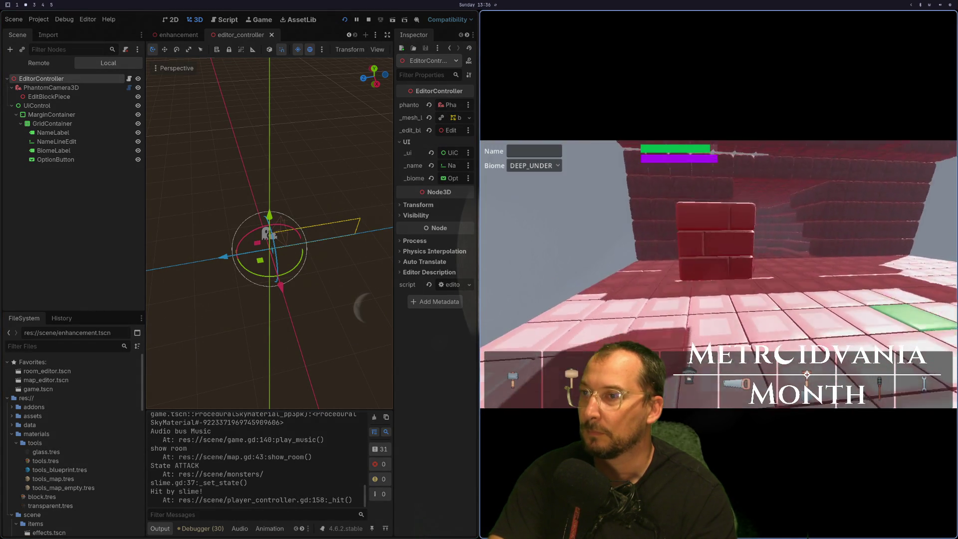
{"action": "key", "text": "w"}
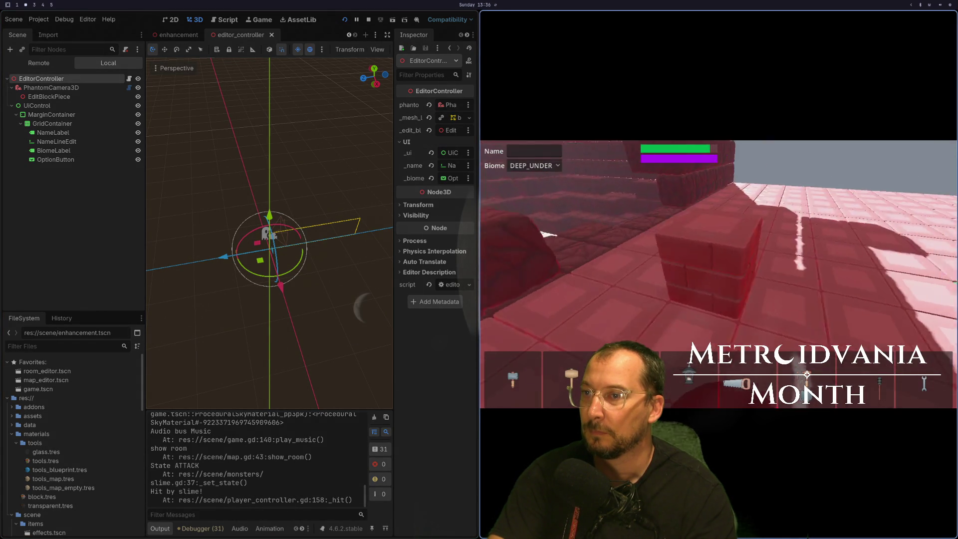
{"action": "key", "text": "w"}
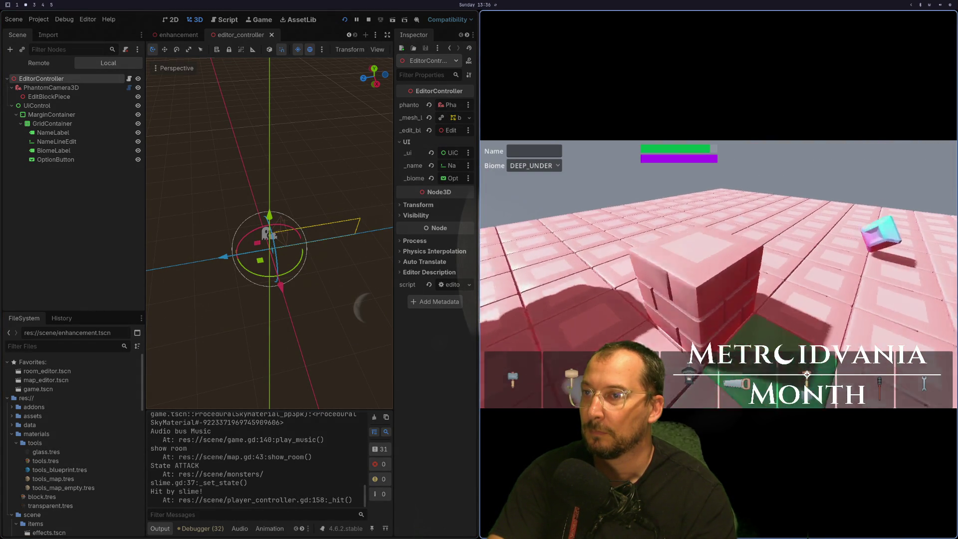
{"action": "key", "text": "w"}
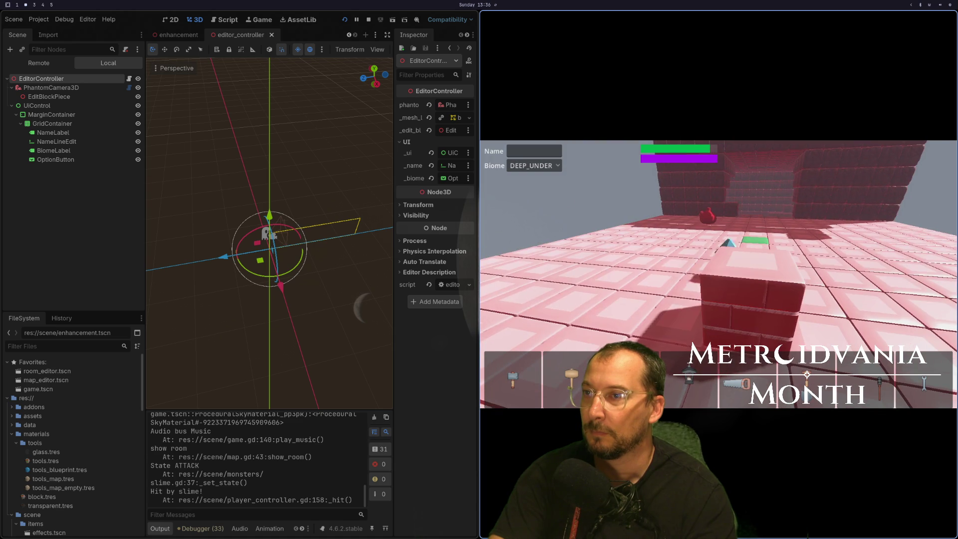
{"action": "key", "text": "w"}
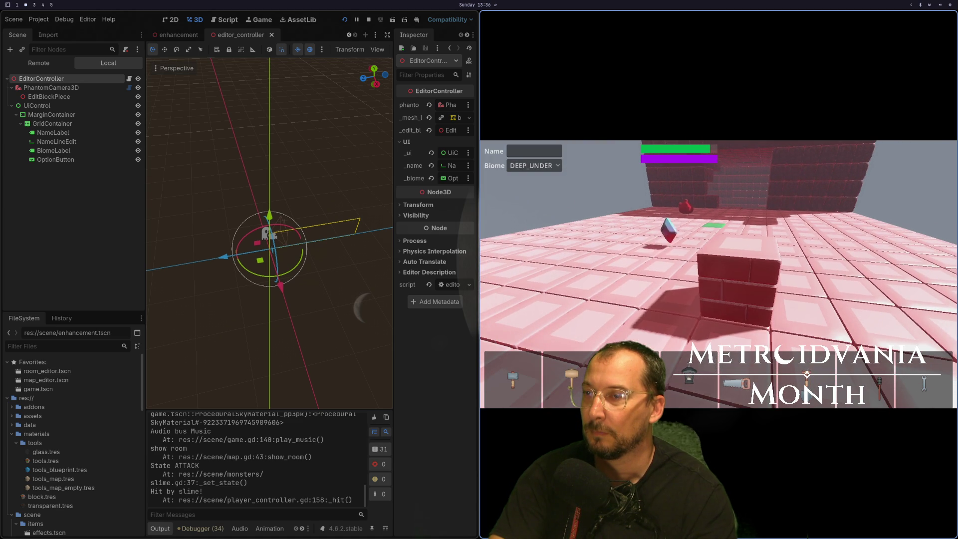
{"action": "key", "text": "Escape"}
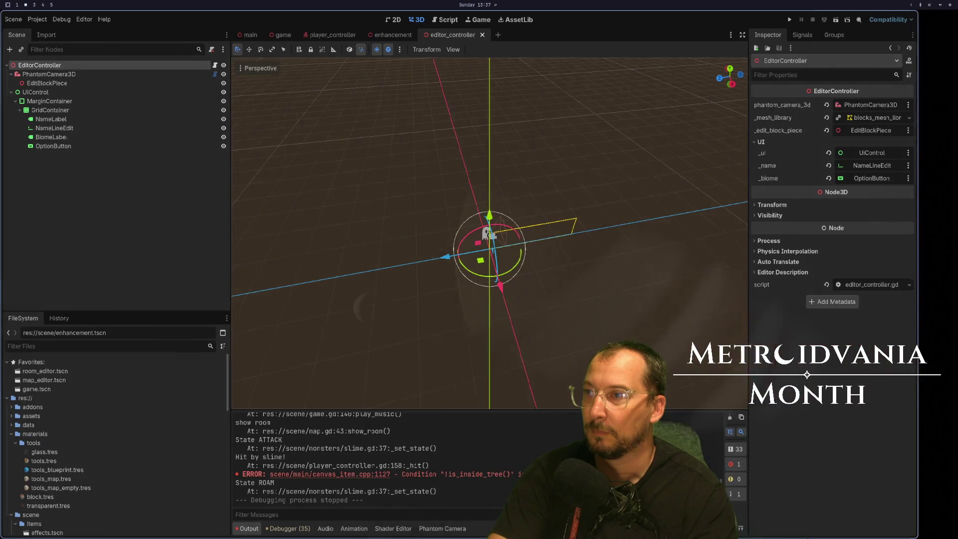
Rebuild the rooms of the game scene with the Game node's Build Rooms.
{"action": "left_click", "coordinate": [295, 33]}
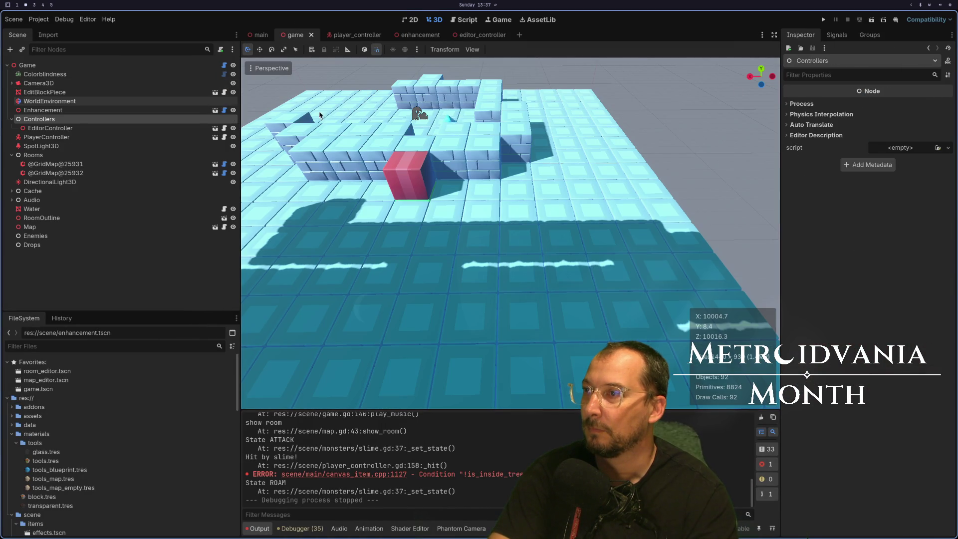
{"action": "left_click", "coordinate": [102, 66]}
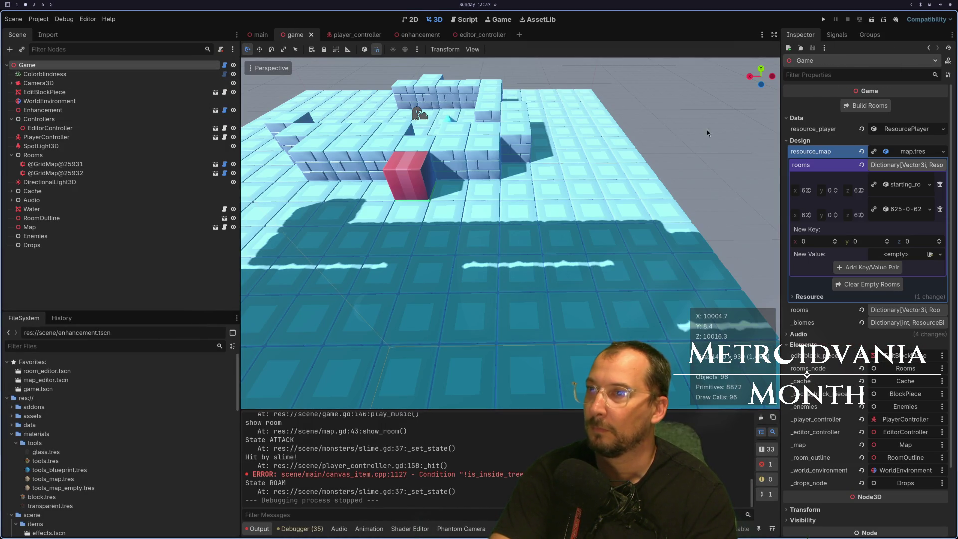
{"action": "left_click", "coordinate": [857, 102]}
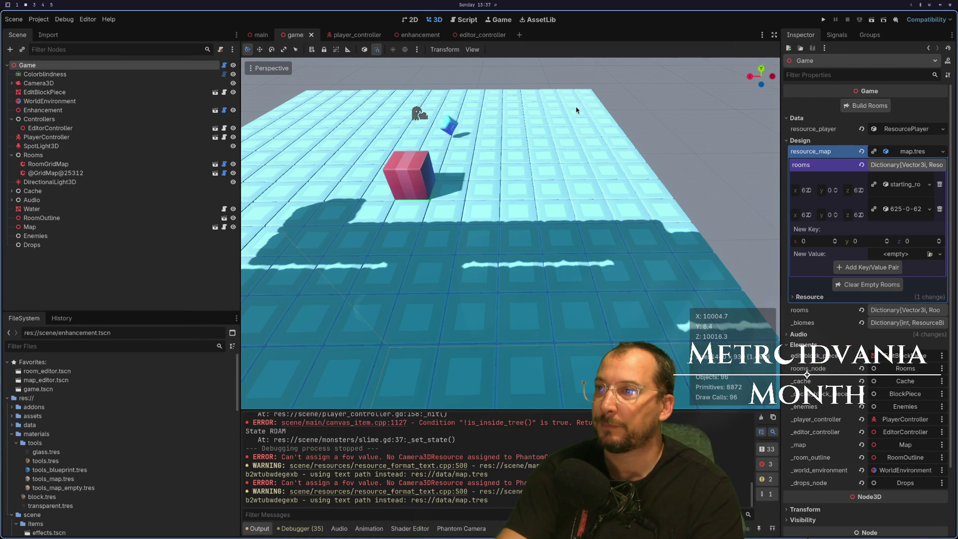
Drag the Enhancement node to a new spot, save the scene, and open editor_controller.
{"action": "left_click", "coordinate": [422, 176]}
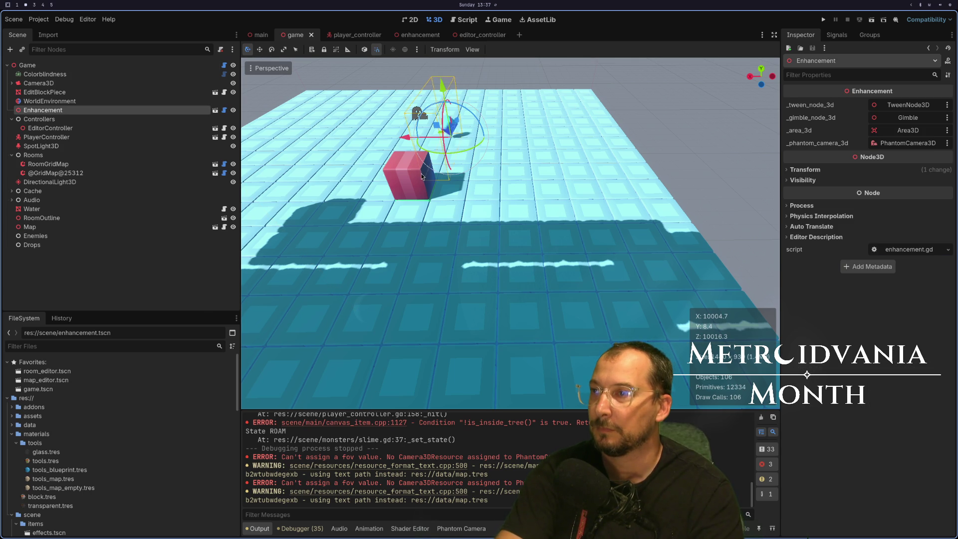
{"action": "scroll", "coordinate": [429, 175], "scroll_direction": "down", "scroll_amount": 3}
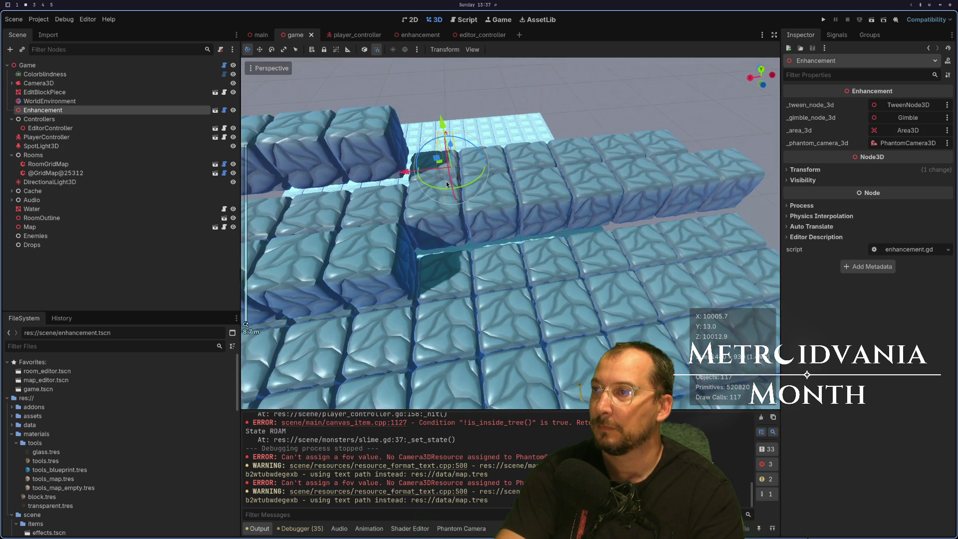
{"action": "mouse_move", "coordinate": [444, 121]}
{"action": "left_mouse_down"}
{"action": "mouse_move", "coordinate": [465, 271]}
{"action": "mouse_move", "coordinate": [483, 215]}
{"action": "mouse_move", "coordinate": [468, 217]}
{"action": "mouse_move", "coordinate": [519, 340]}
{"action": "mouse_move", "coordinate": [535, 324]}
{"action": "left_mouse_up"}
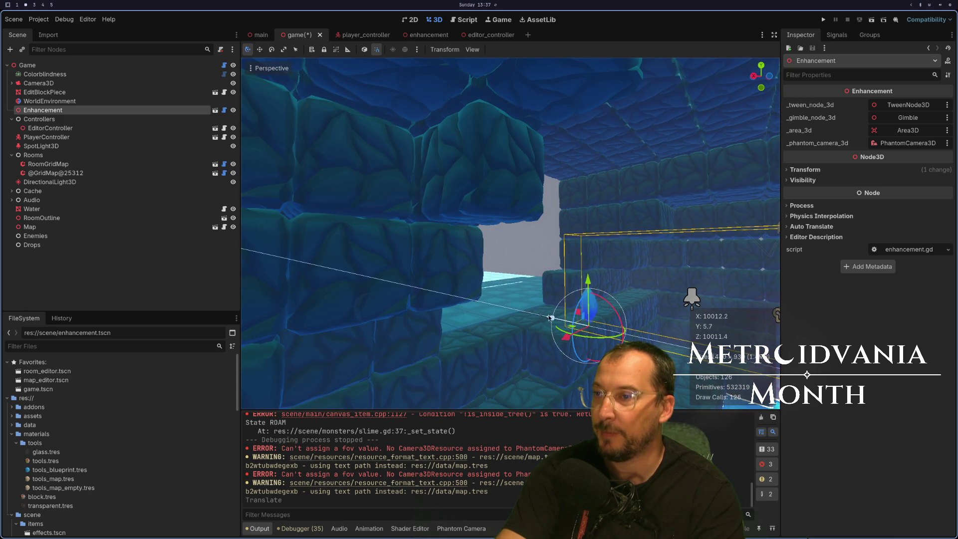
{"action": "key", "text": "ctrl+s"}
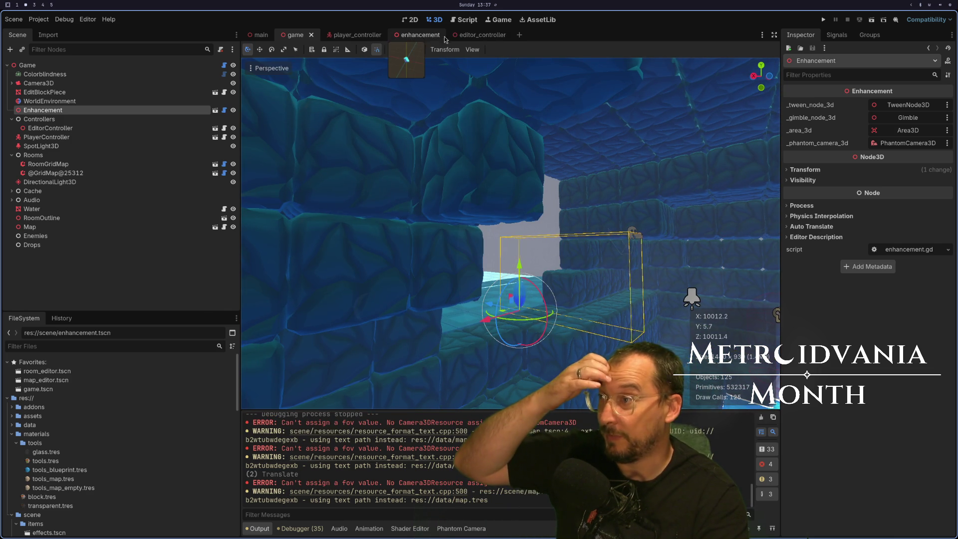
{"action": "left_click", "coordinate": [455, 36]}
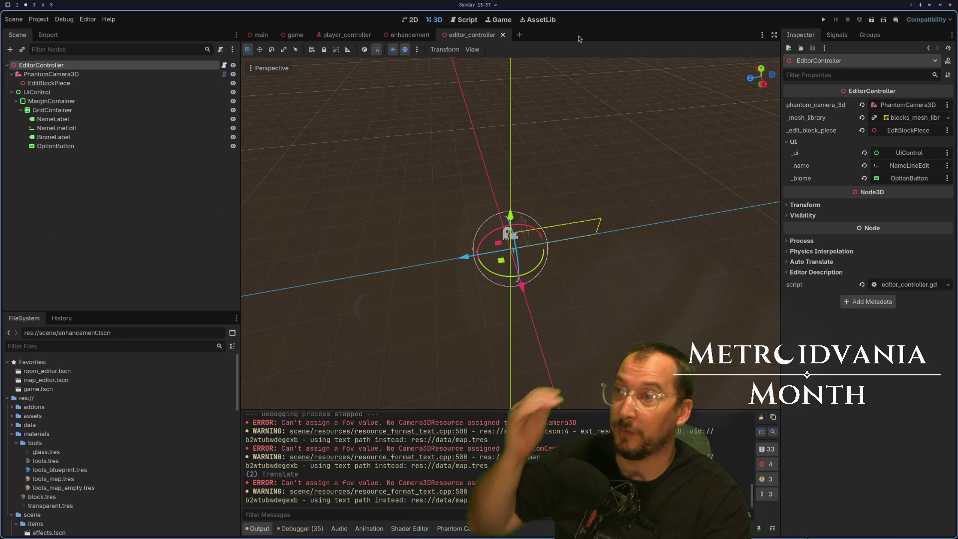
{"action": "left_click", "coordinate": [826, 21]}
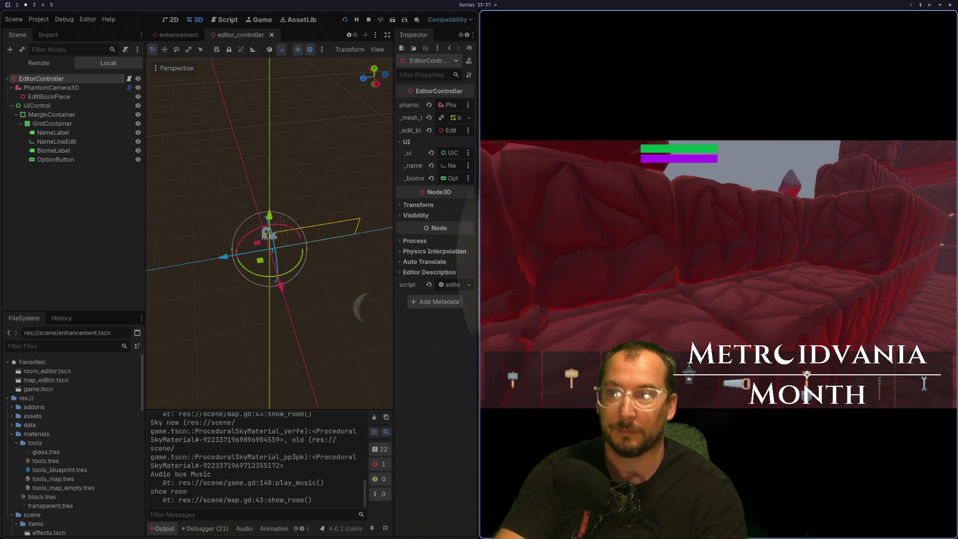
{"action": "key", "text": "Escape"}
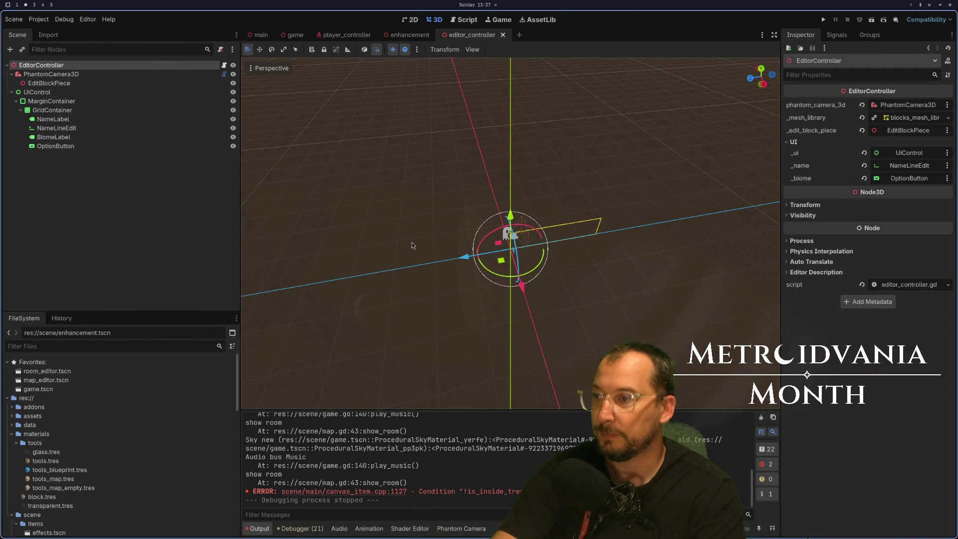
{"action": "key", "text": "super+1"}
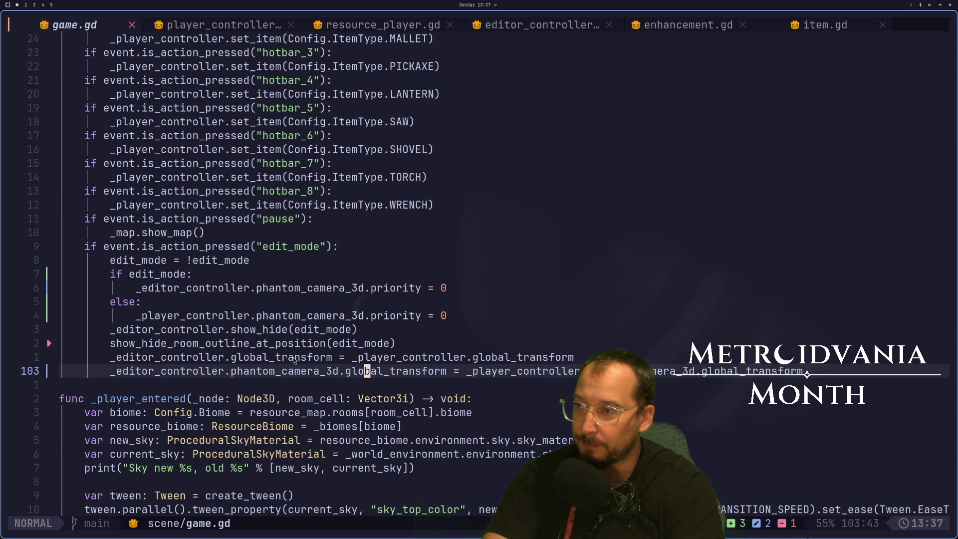
{"action": "key", "text": "super+2"}
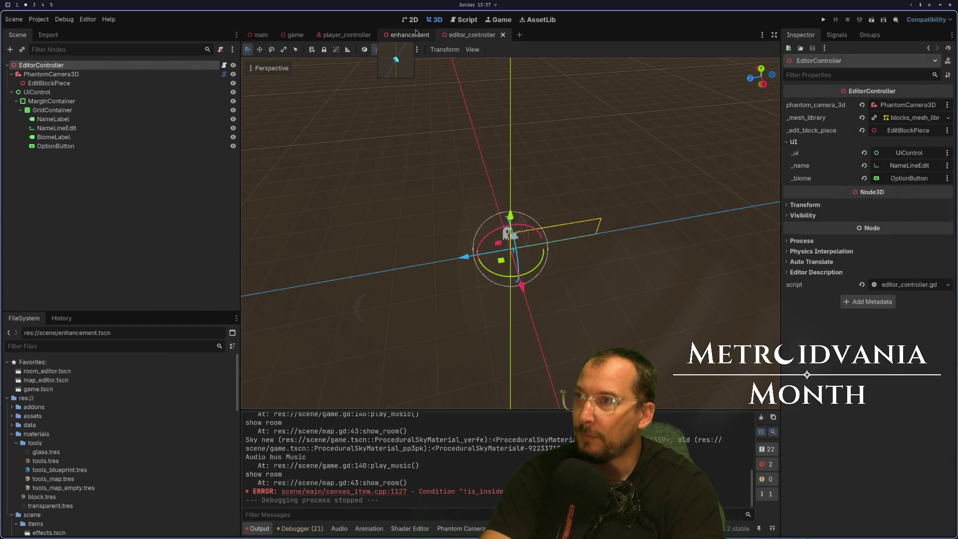
Open the enhancement scene and inspect the Gimble and PhantomCamera3D nodes.
{"action": "left_click", "coordinate": [416, 34]}
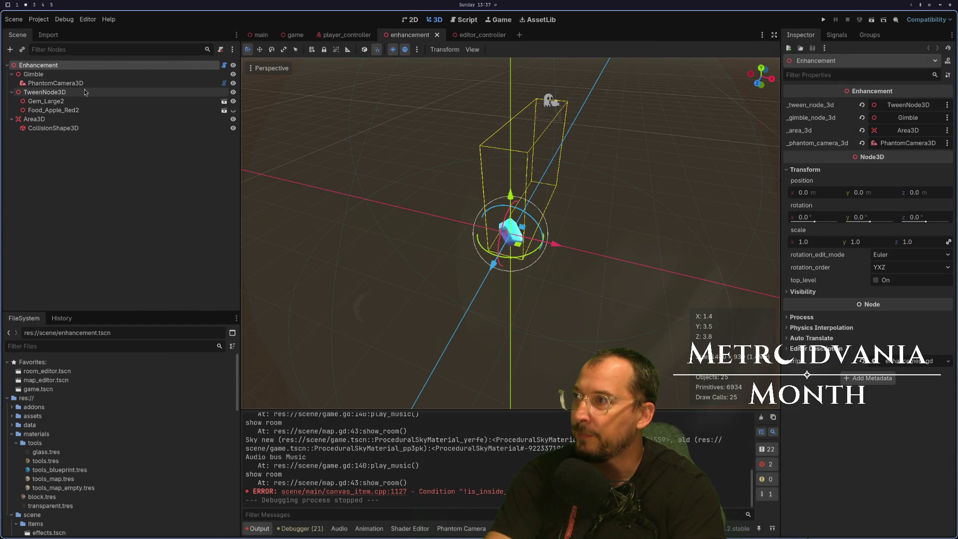
{"action": "left_click", "coordinate": [55, 76]}
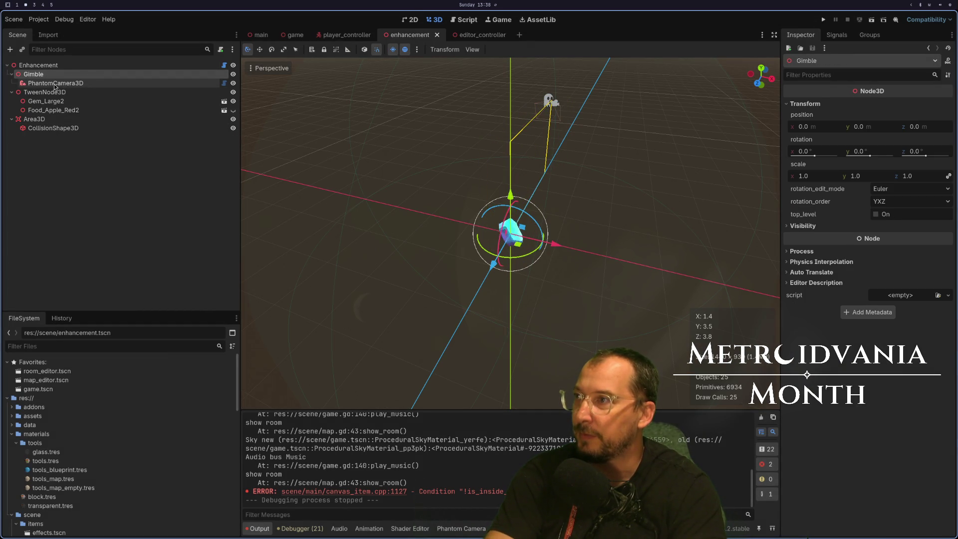
{"action": "left_click", "coordinate": [55, 84]}
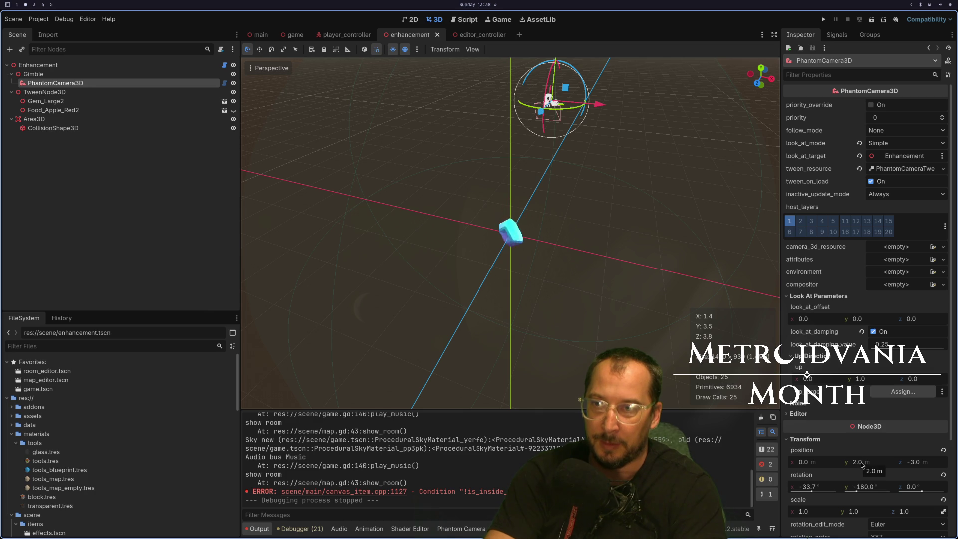
Add a SpringArm3D child node under Gimble.
{"action": "left_click", "coordinate": [48, 74]}
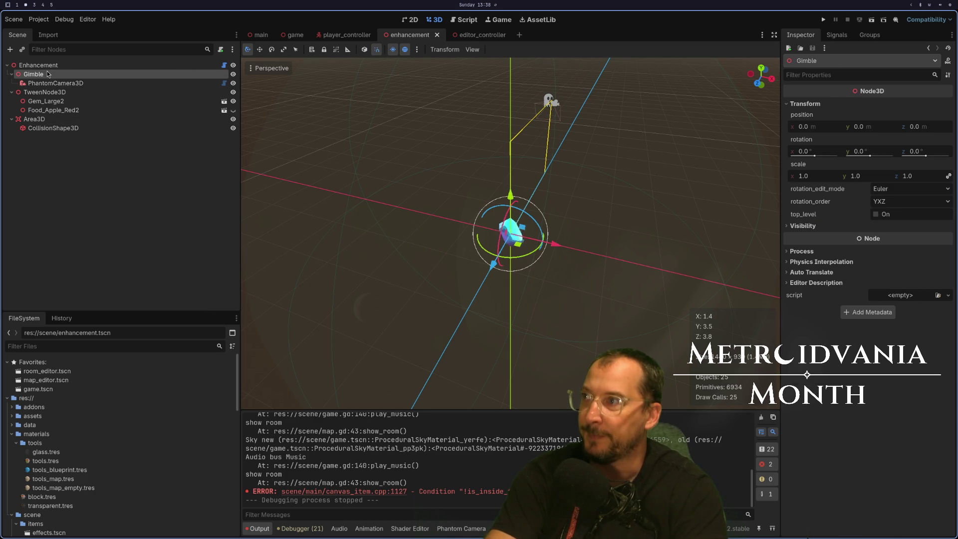
{"action": "right_click", "coordinate": [48, 74]}
{"action": "left_click", "coordinate": [60, 77]}
{"action": "type", "text": "so"}
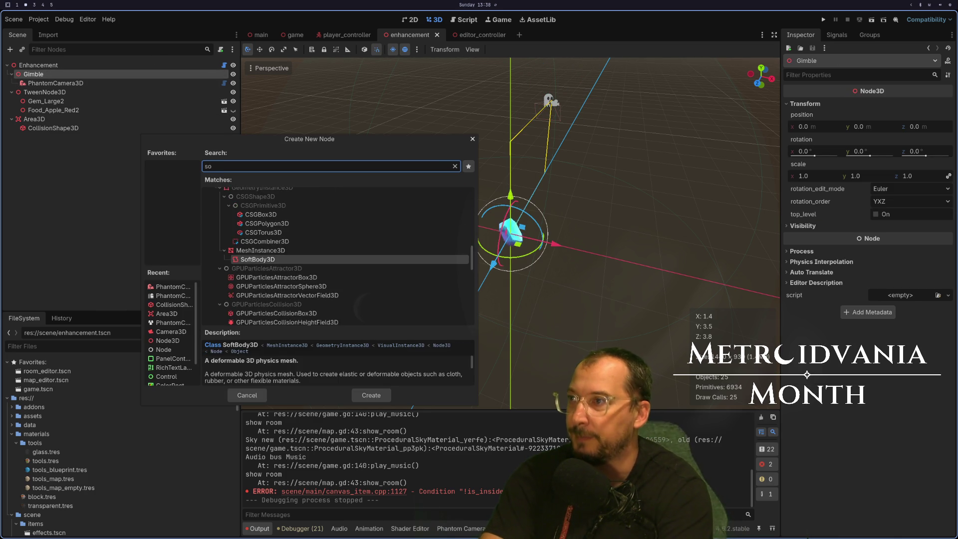
{"action": "key", "text": "BackSpace"}
{"action": "type", "text": "prin"}
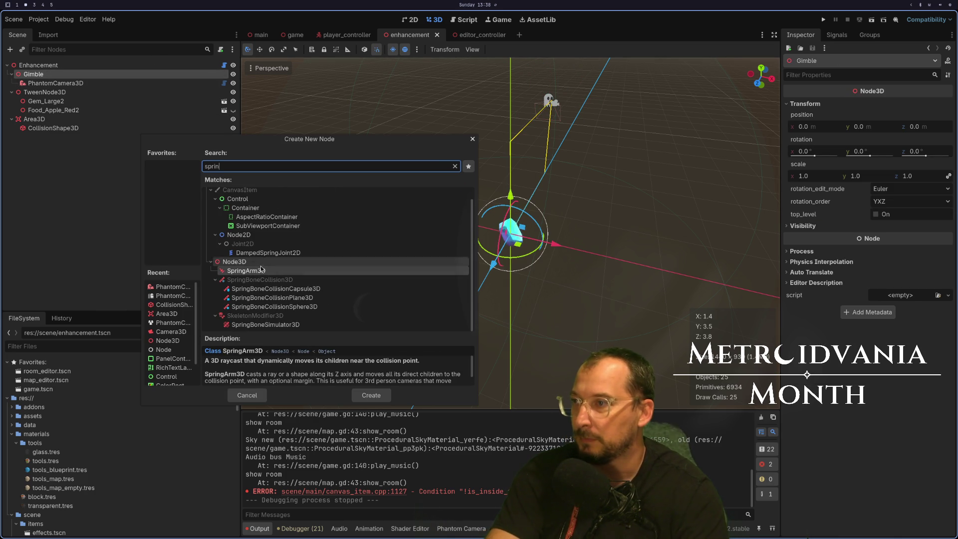
{"action": "key", "text": "Return"}
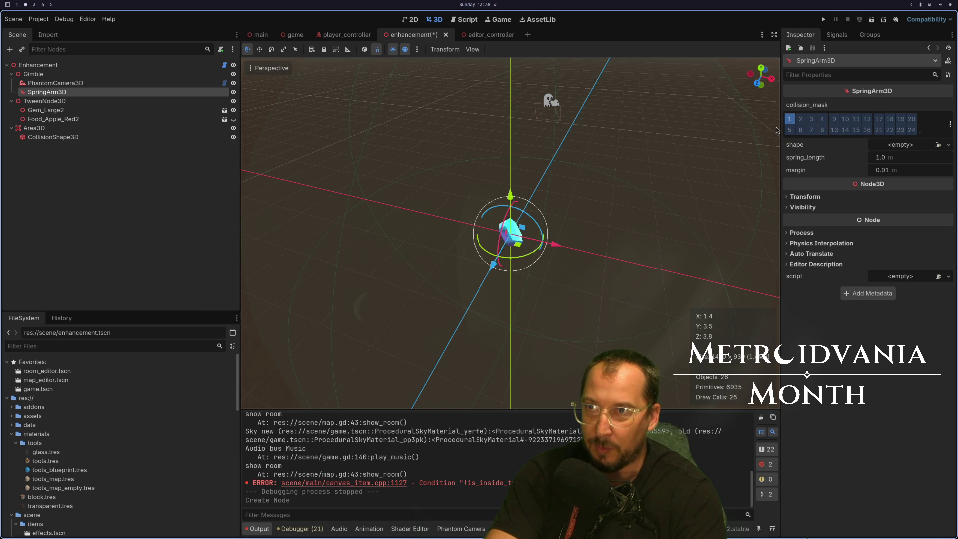
Move PhantomCamera3D inside the SpringArm3D and set its spring length to 2.0.
{"action": "mouse_move", "coordinate": [45, 93]}
{"action": "left_mouse_down"}
{"action": "mouse_move", "coordinate": [43, 84]}
{"action": "mouse_move", "coordinate": [44, 95]}
{"action": "mouse_move", "coordinate": [59, 88]}
{"action": "left_mouse_up"}
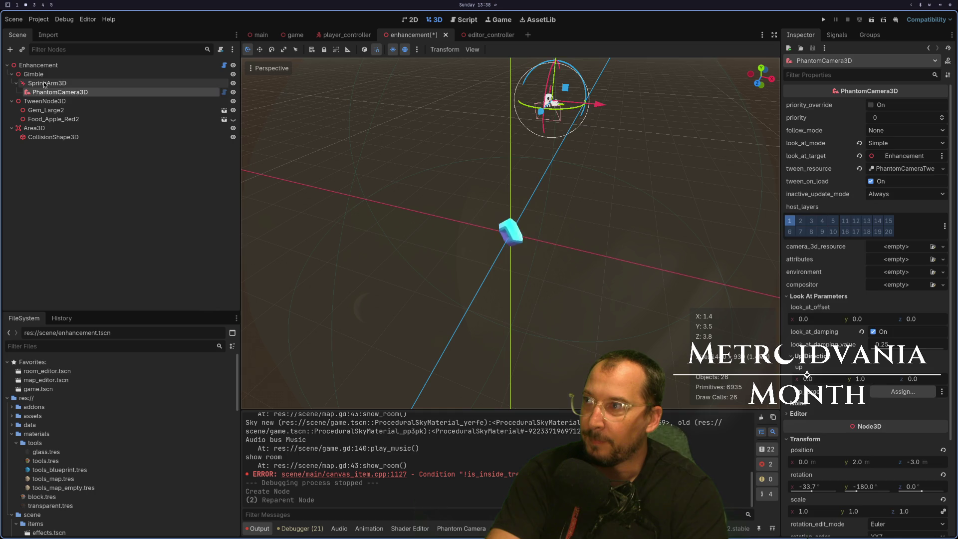
{"action": "left_click", "coordinate": [42, 84]}
{"action": "left_click", "coordinate": [41, 94]}
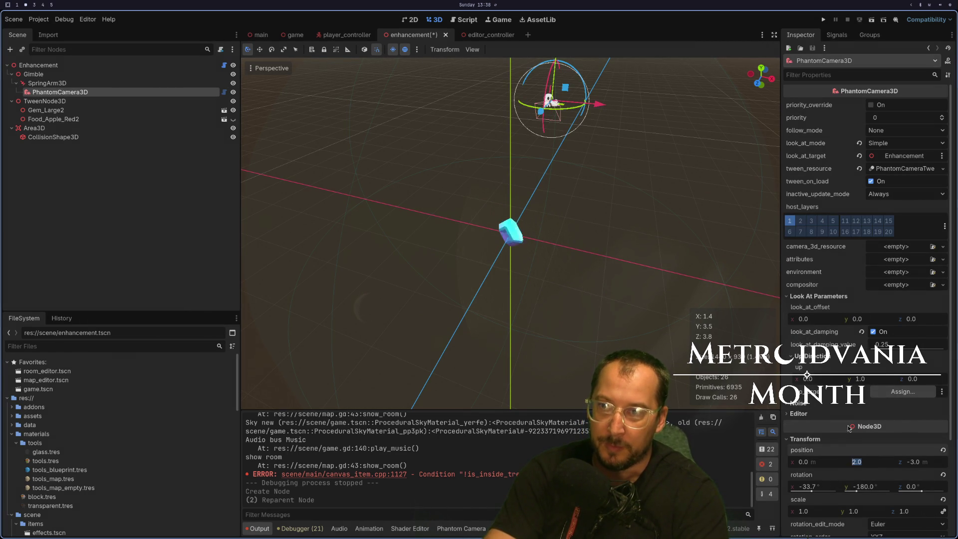
{"action": "left_click", "coordinate": [48, 84]}
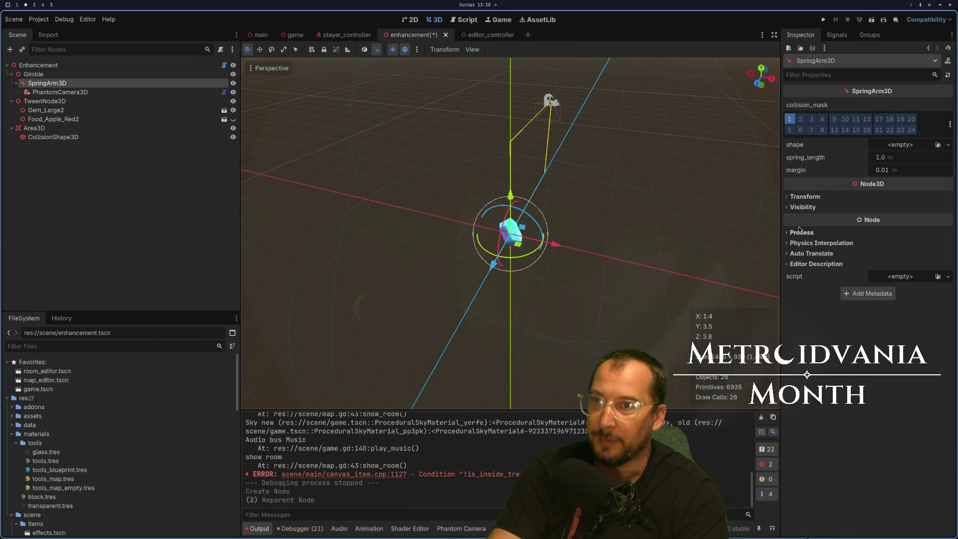
{"action": "left_click", "coordinate": [815, 199]}
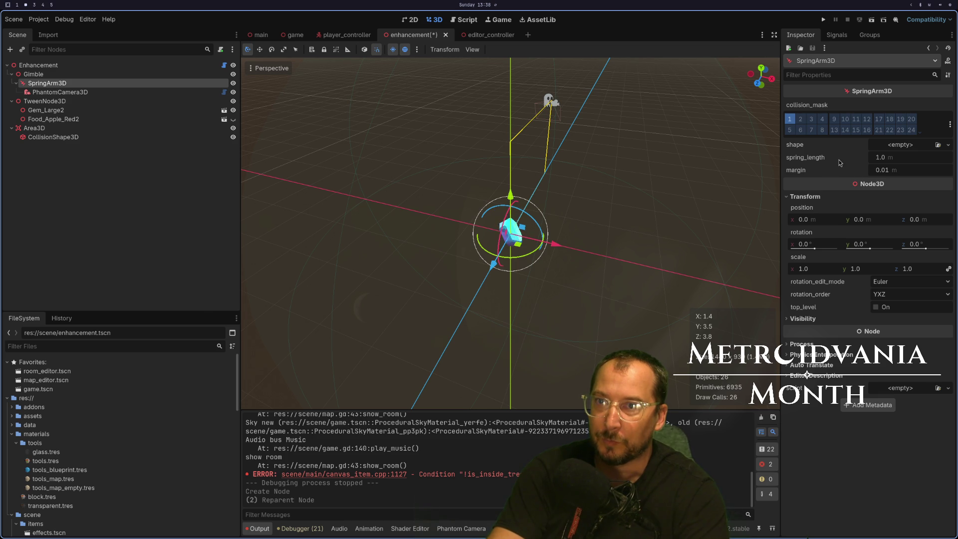
{"action": "left_click", "coordinate": [898, 162]}
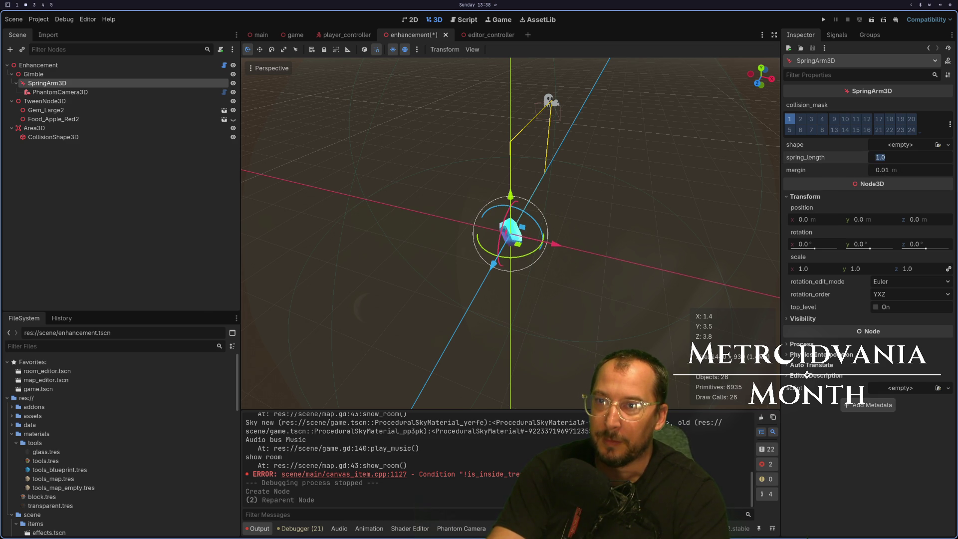
{"action": "type", "text": "2"}
{"action": "key", "text": "Return"}
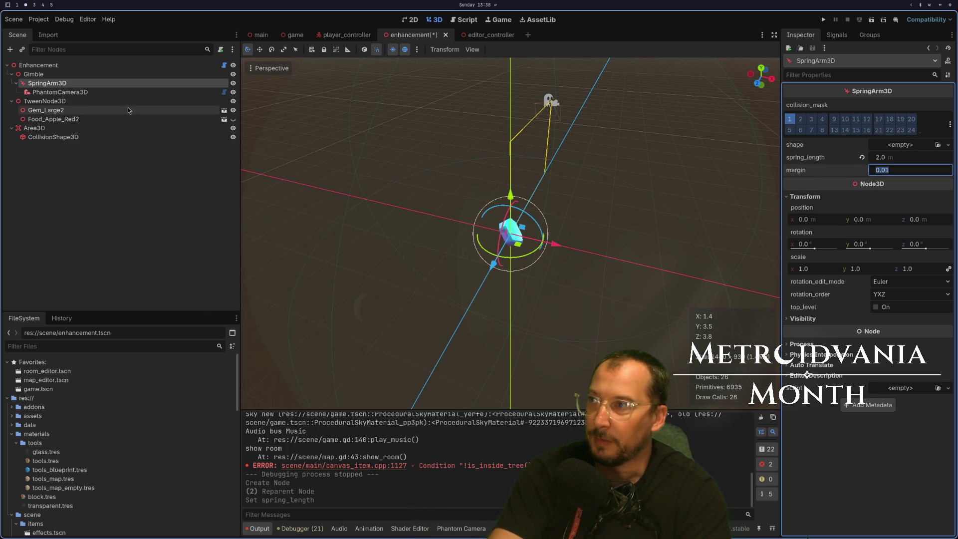
Reset PhantomCamera3D's position to the origin, then start rotating the SpringArm3D.
{"action": "left_click", "coordinate": [120, 92]}
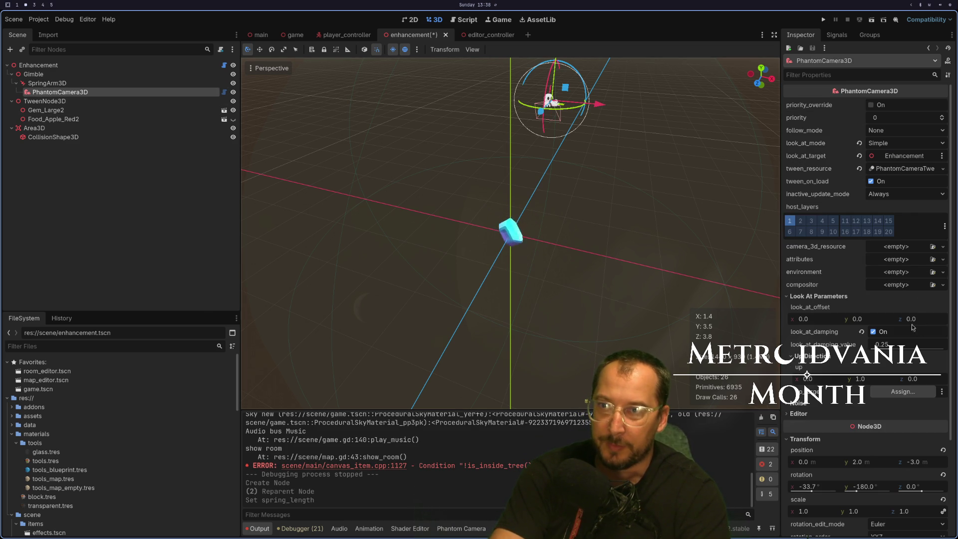
{"action": "left_click", "coordinate": [943, 450]}
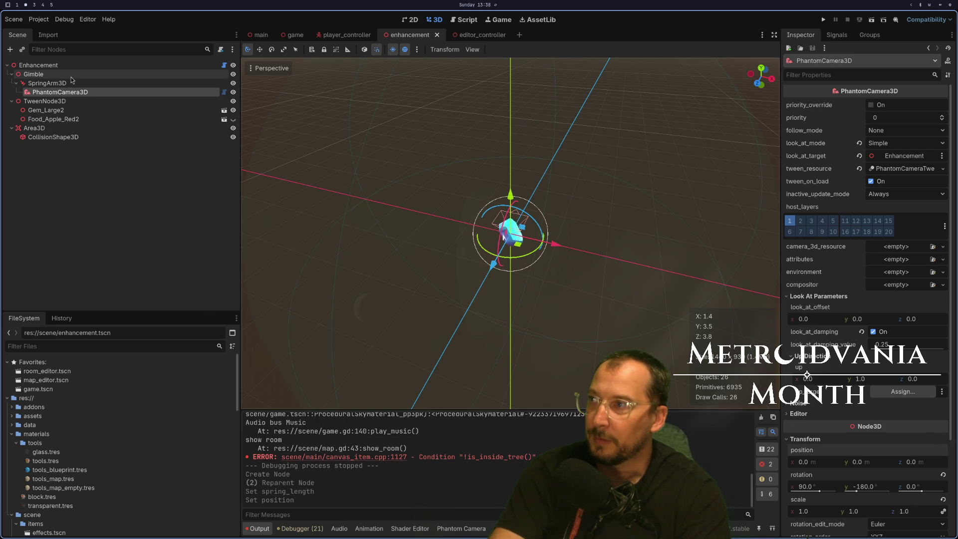
{"action": "left_click", "coordinate": [47, 82]}
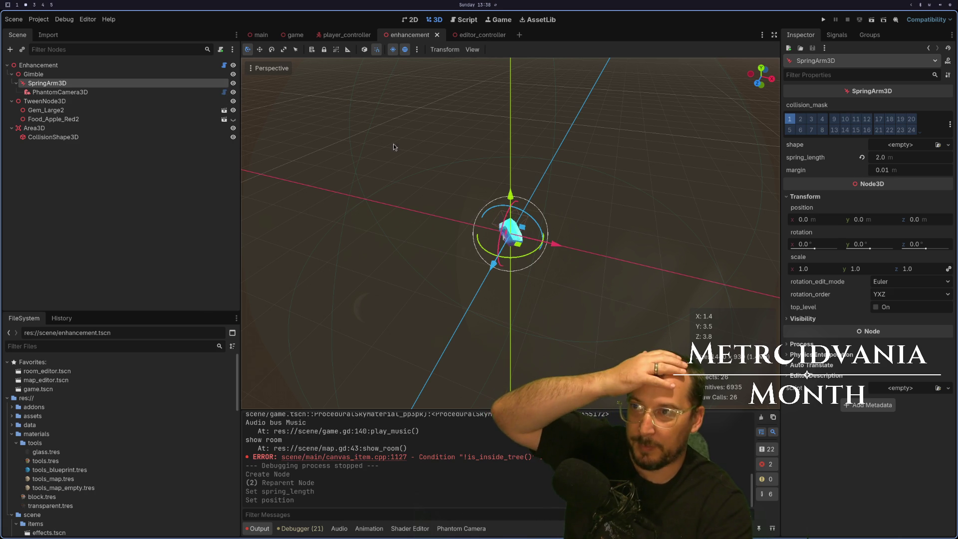
{"action": "left_click", "coordinate": [103, 93]}
{"action": "left_click", "coordinate": [107, 84]}
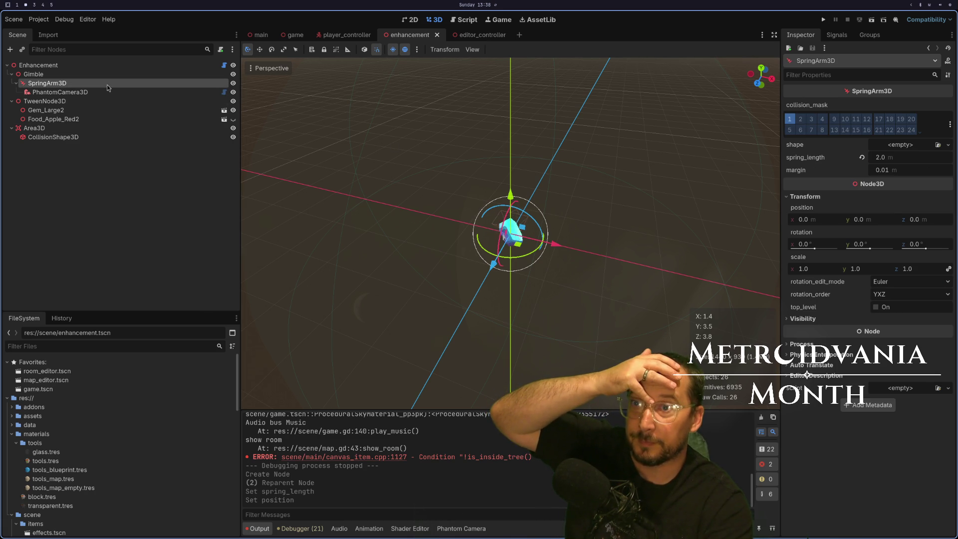
{"action": "left_click", "coordinate": [110, 74]}
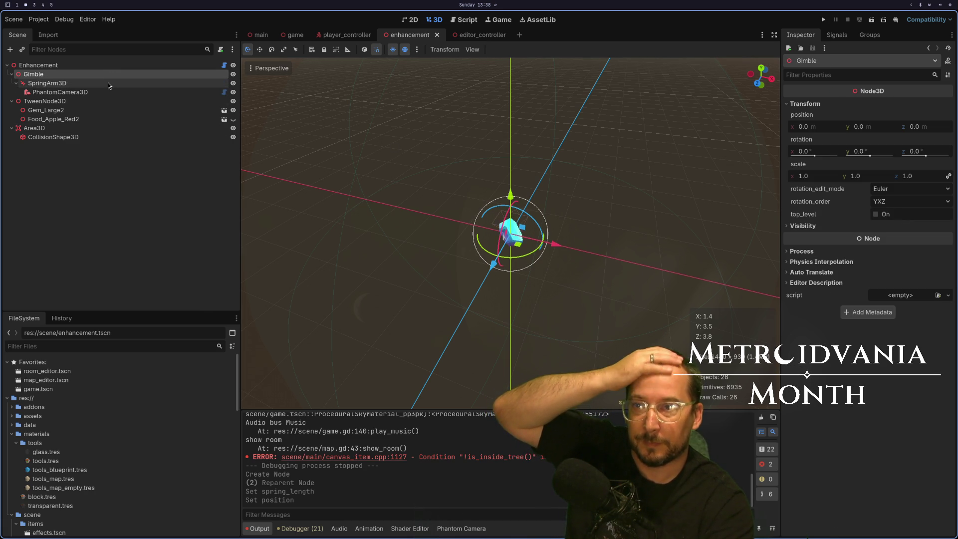
{"action": "left_click", "coordinate": [101, 83]}
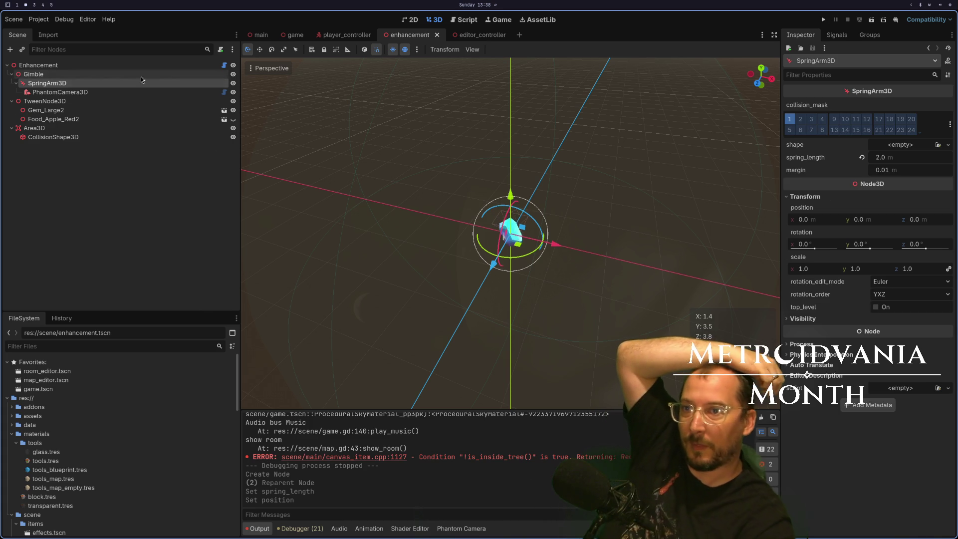
{"action": "mouse_move", "coordinate": [860, 247]}
{"action": "left_mouse_down"}
{"action": "mouse_move", "coordinate": [833, 247]}
{"action": "mouse_move", "coordinate": [841, 244]}
{"action": "left_mouse_up"}
Tilt the SpringArm3D to -139.4° on X, undoing the Y and Z rotation attempts.
{"action": "key", "text": "ctrl+z"}
{"action": "key", "text": "ctrl+z"}
{"action": "left_click_drag", "start_coordinate": [925, 248], "coordinate": [931, 247]}
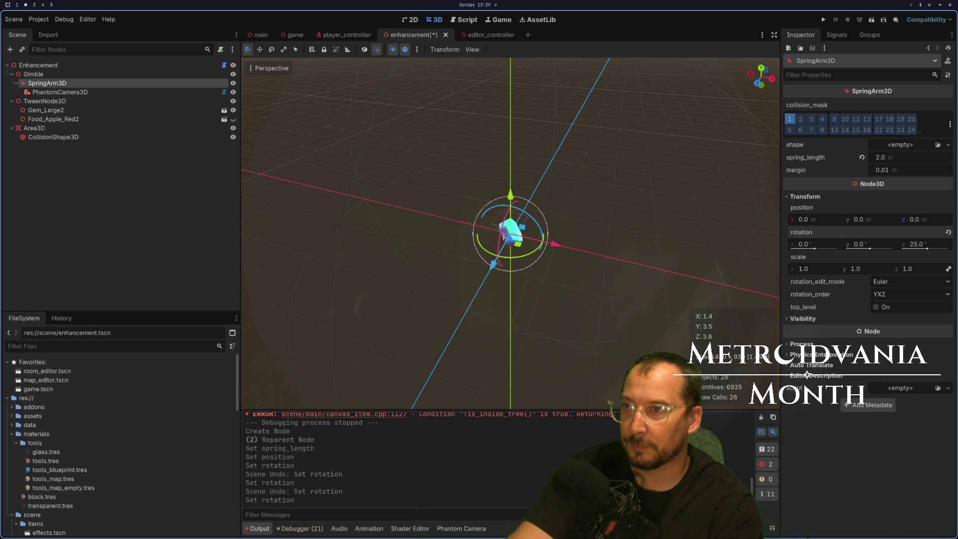
{"action": "key", "text": "ctrl+z"}
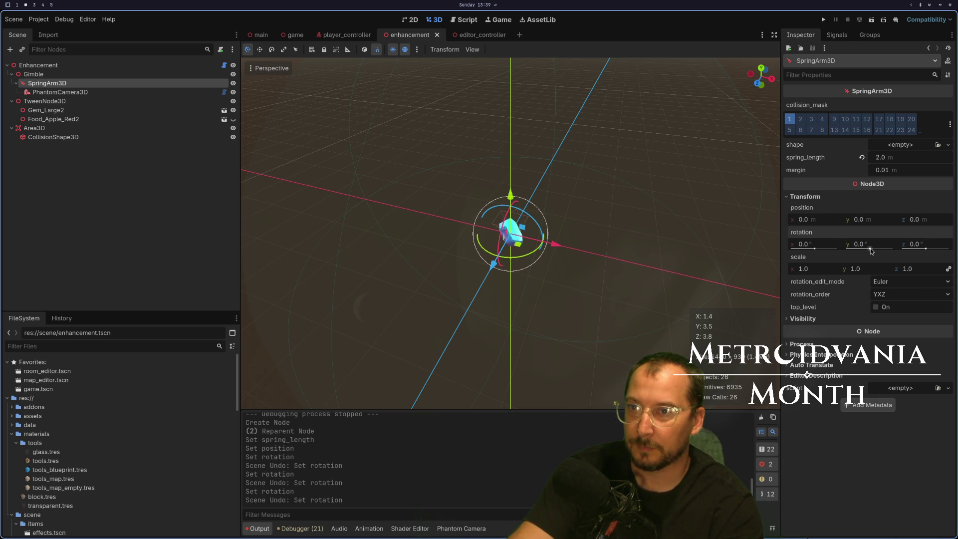
{"action": "left_click_drag", "start_coordinate": [815, 249], "coordinate": [803, 252]}
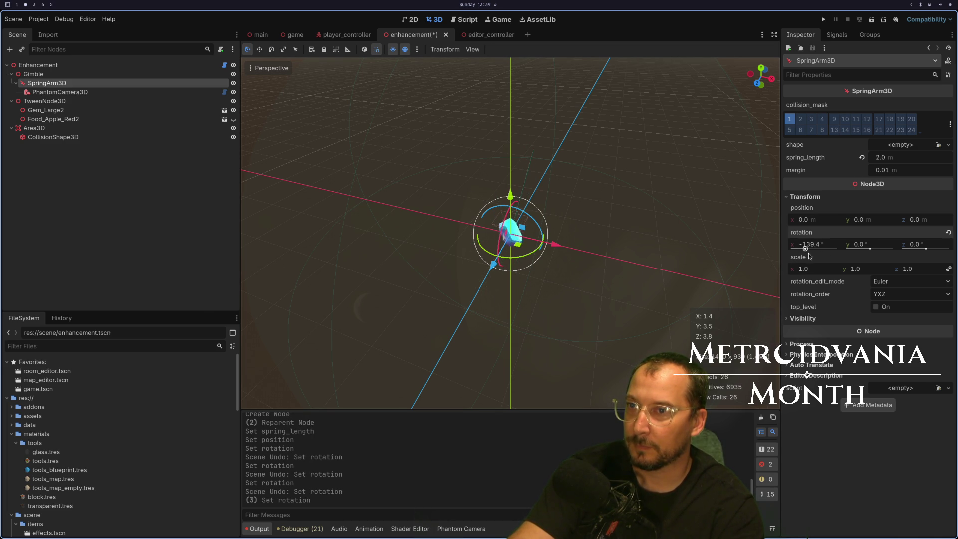
{"action": "mouse_move", "coordinate": [475, 168]}
{"action": "left_mouse_down"}
{"action": "mouse_move", "coordinate": [379, 147]}
{"action": "mouse_move", "coordinate": [561, 219]}
{"action": "left_mouse_up"}
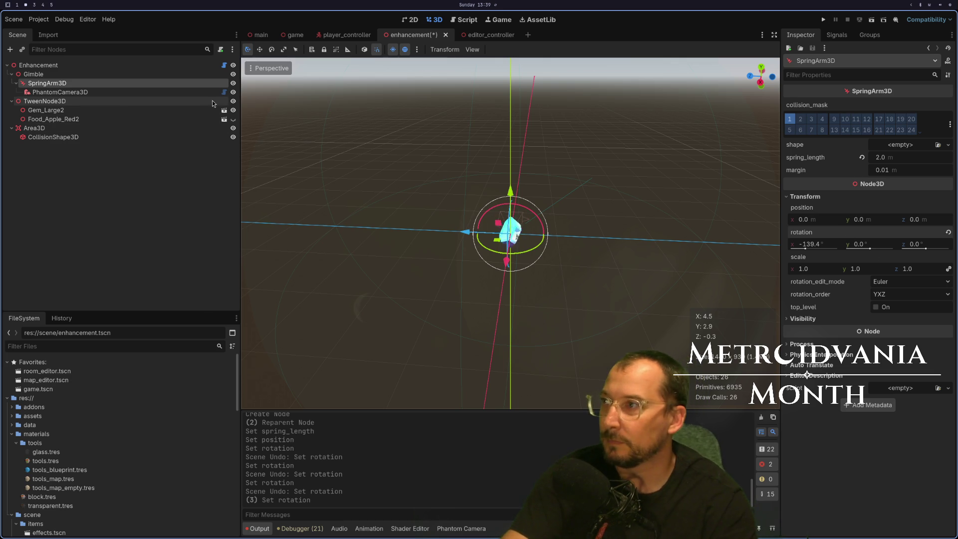
{"action": "left_click", "coordinate": [892, 161]}
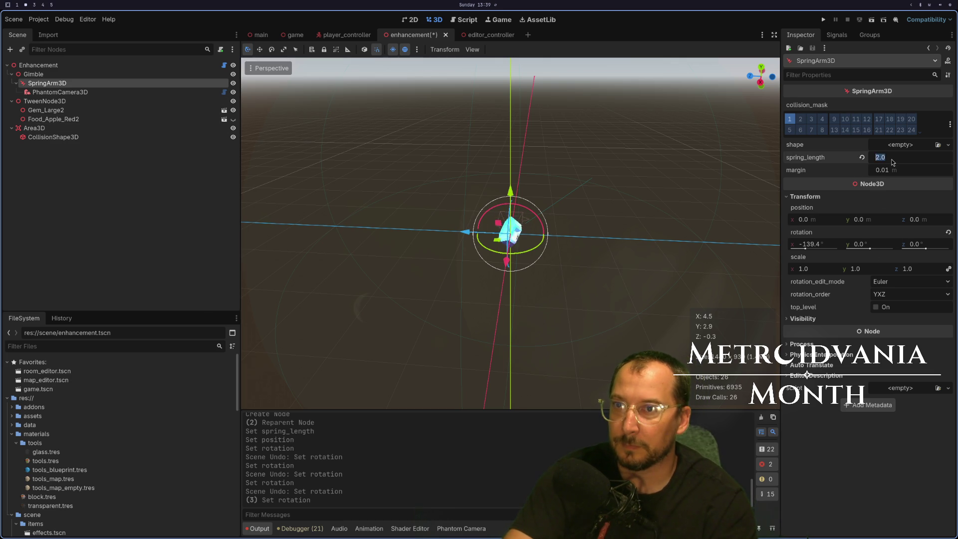
Try spring lengths of 5, 4 and 3 before settling the SpringArm3D at 4.0 m.
{"action": "key", "text": "BackSpace"}
{"action": "type", "text": "5"}
{"action": "key", "text": "Tab"}
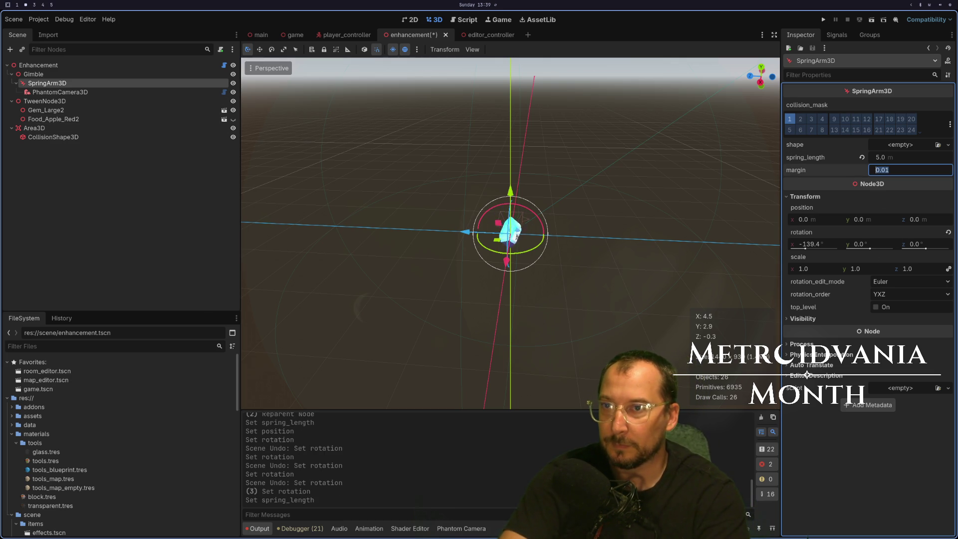
{"action": "left_click", "coordinate": [893, 159]}
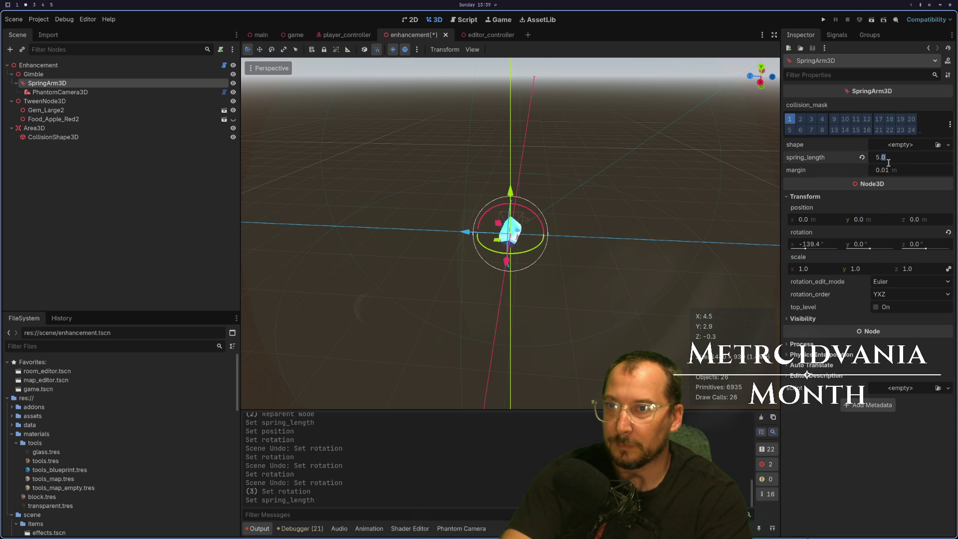
{"action": "type", "text": "4"}
{"action": "key", "text": "Tab"}
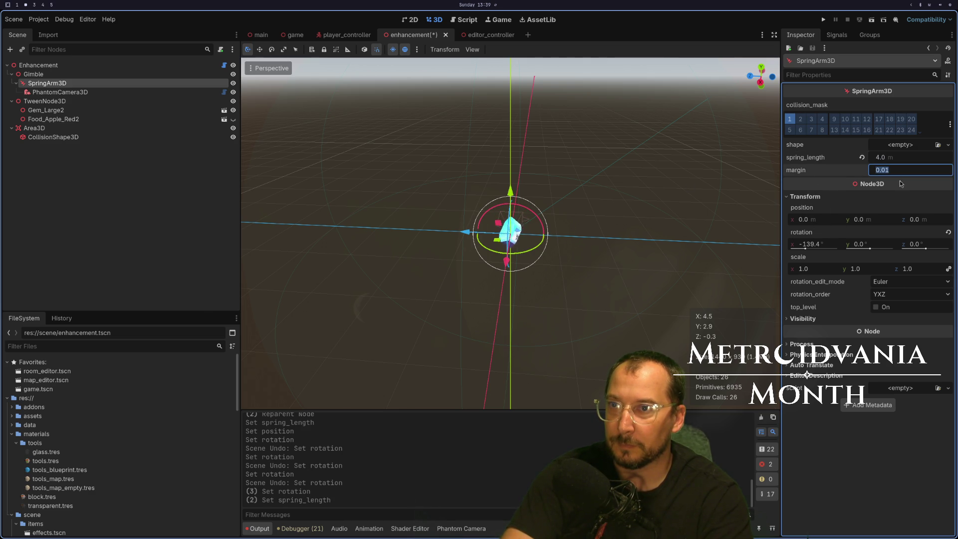
{"action": "left_click", "coordinate": [890, 159]}
{"action": "type", "text": "4.3"}
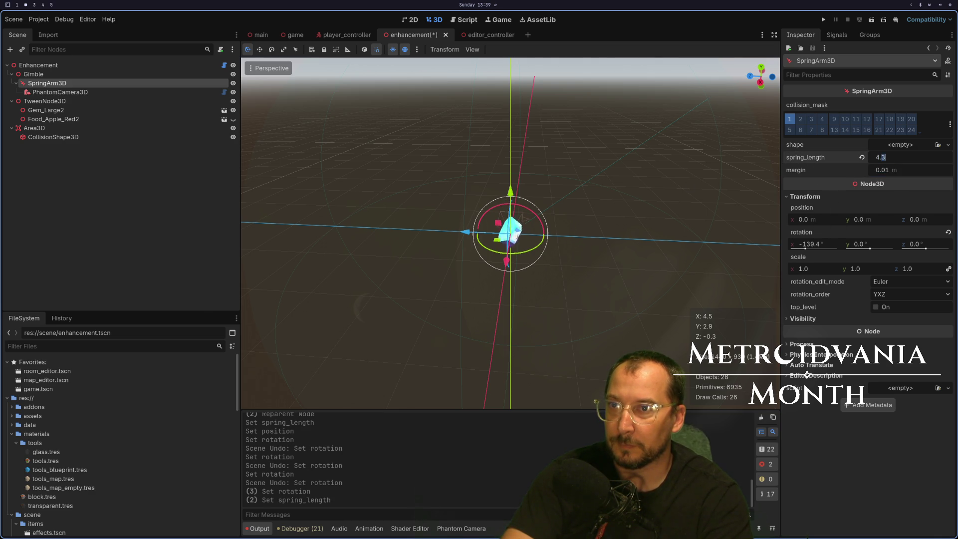
{"action": "key", "text": "Tab"}
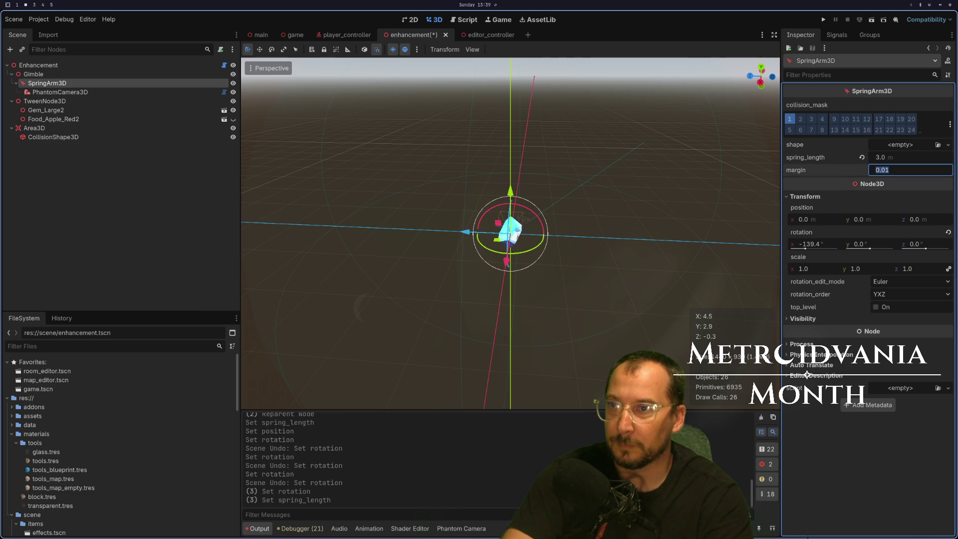
{"action": "left_click", "coordinate": [891, 163]}
{"action": "key", "text": "Tab"}
{"action": "left_click", "coordinate": [805, 244]}
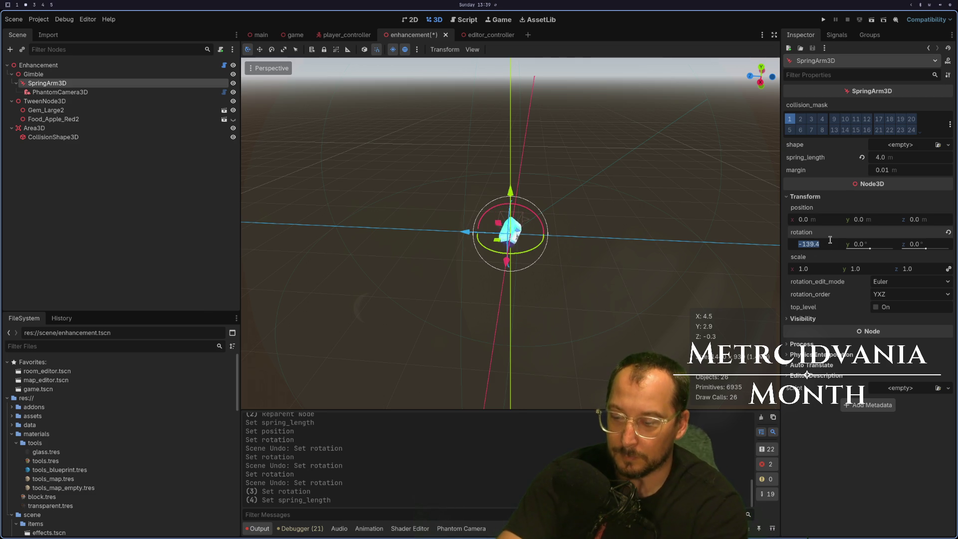
Try SpringArm3D X rotations of -45°, -180° and 45°, checking each in the viewport.
{"action": "type", "text": "-45"}
{"action": "key", "text": "Tab"}
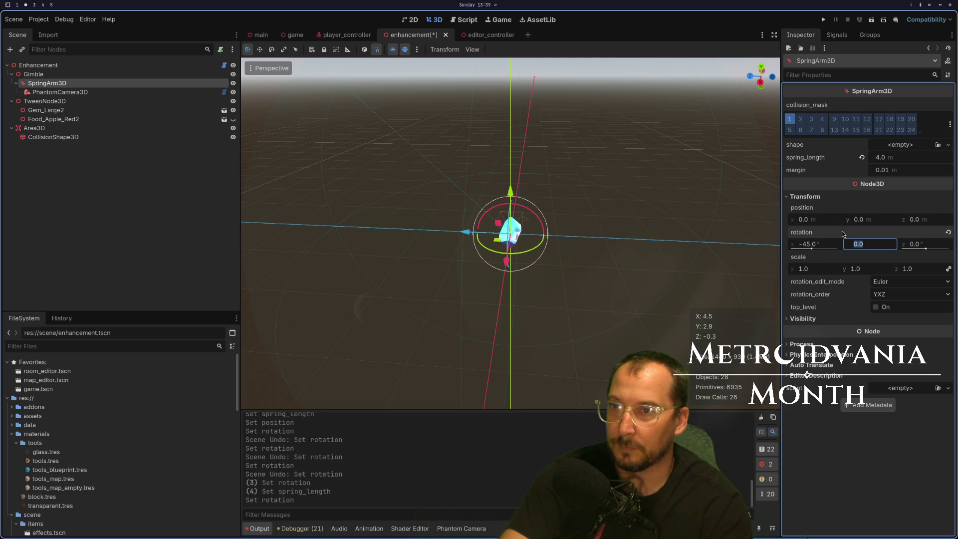
{"action": "mouse_move", "coordinate": [520, 203]}
{"action": "left_mouse_down"}
{"action": "mouse_move", "coordinate": [617, 199]}
{"action": "mouse_move", "coordinate": [623, 218]}
{"action": "mouse_move", "coordinate": [601, 229]}
{"action": "mouse_move", "coordinate": [627, 228]}
{"action": "left_mouse_up"}
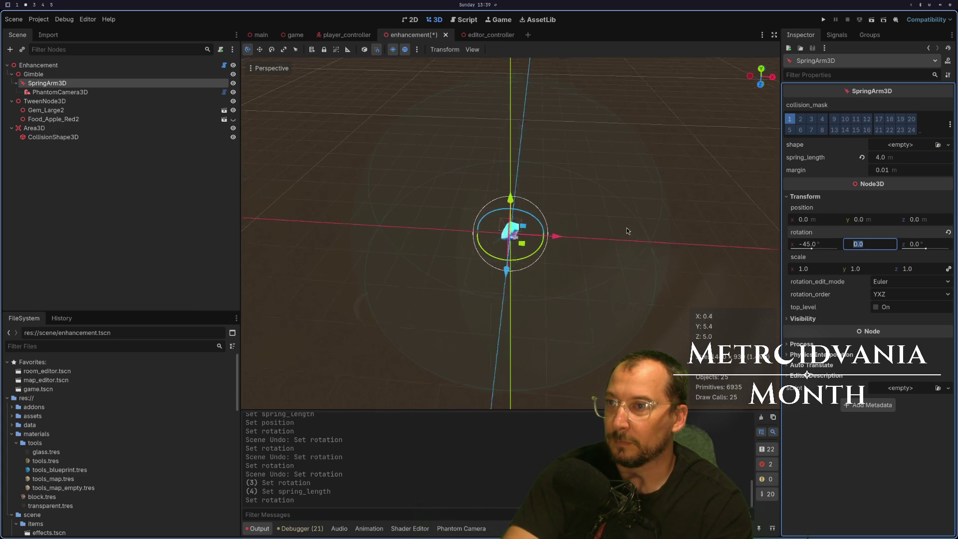
{"action": "left_click", "coordinate": [822, 244]}
{"action": "type", "text": "-180"}
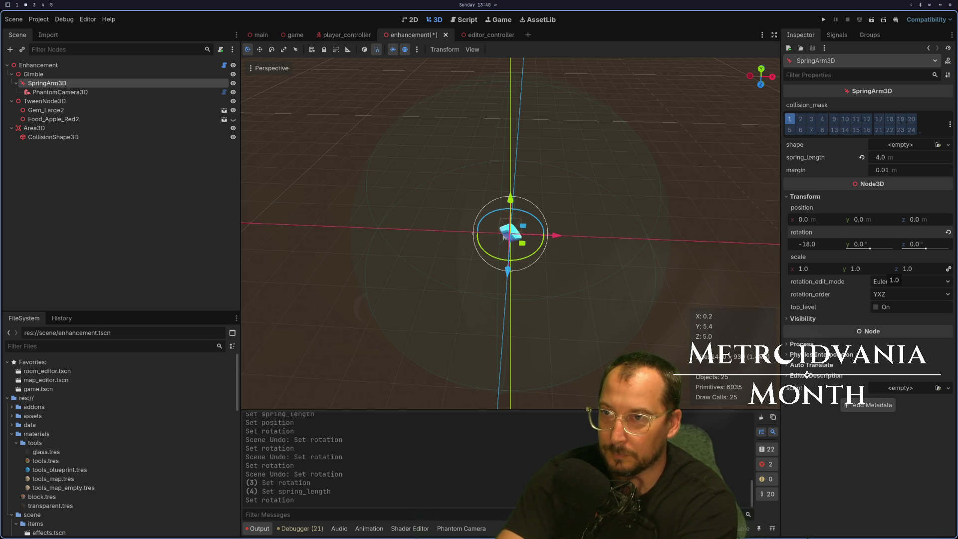
{"action": "key", "text": "Tab"}
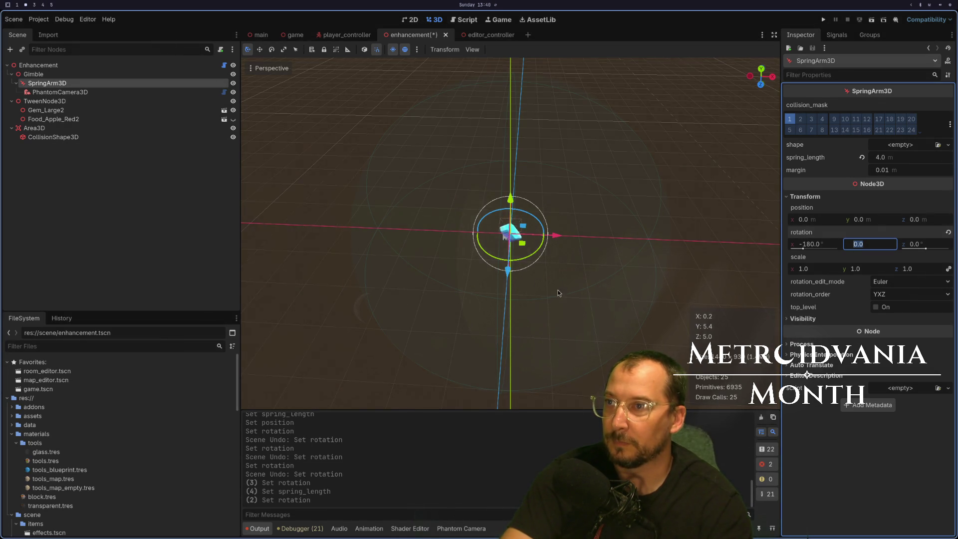
{"action": "mouse_move", "coordinate": [450, 252]}
{"action": "left_mouse_down"}
{"action": "mouse_move", "coordinate": [456, 269]}
{"action": "mouse_move", "coordinate": [570, 269]}
{"action": "mouse_move", "coordinate": [498, 274]}
{"action": "mouse_move", "coordinate": [620, 283]}
{"action": "left_mouse_up"}
{"action": "double_click", "coordinate": [812, 245]}
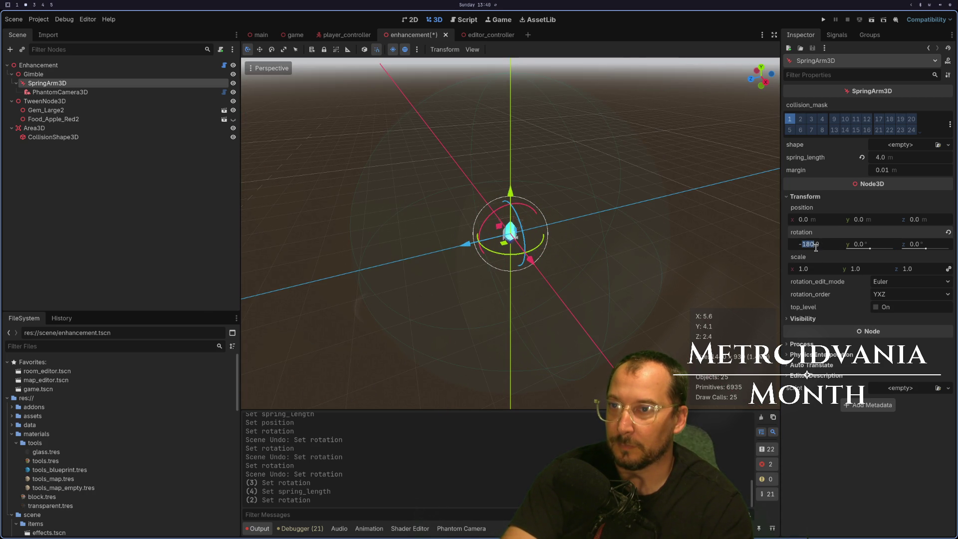
{"action": "key", "text": "BackSpace"}
{"action": "key", "text": "BackSpace"}
{"action": "type", "text": "5"}
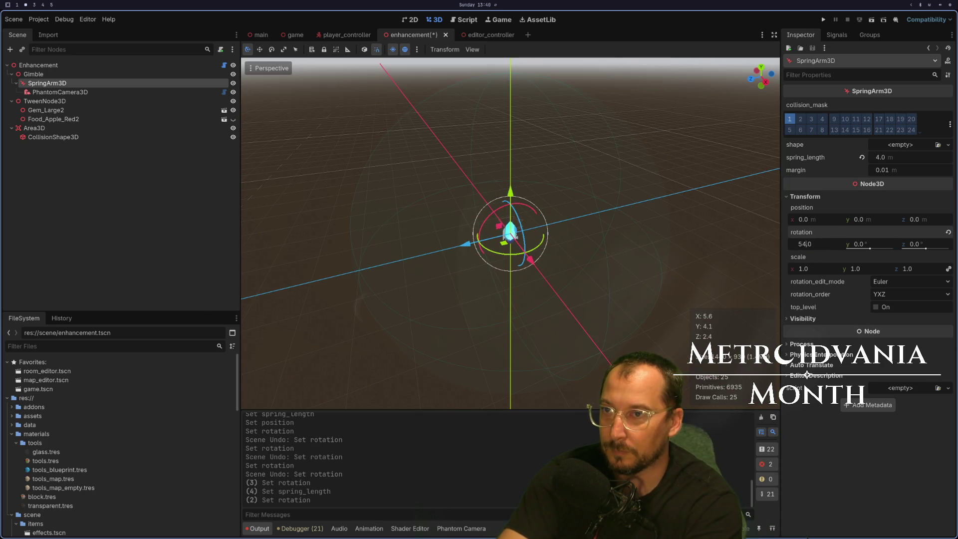
{"action": "key", "text": "Tab"}
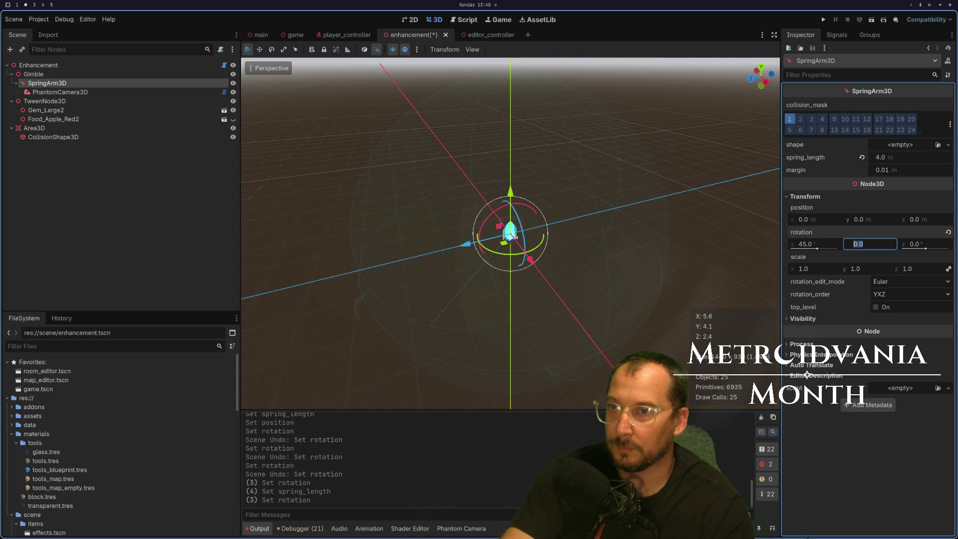
Bring the SpringArm3D X rotation to -135° in 45° steps and save the scene.
{"action": "left_click_drag", "start_coordinate": [816, 249], "coordinate": [812, 251]}
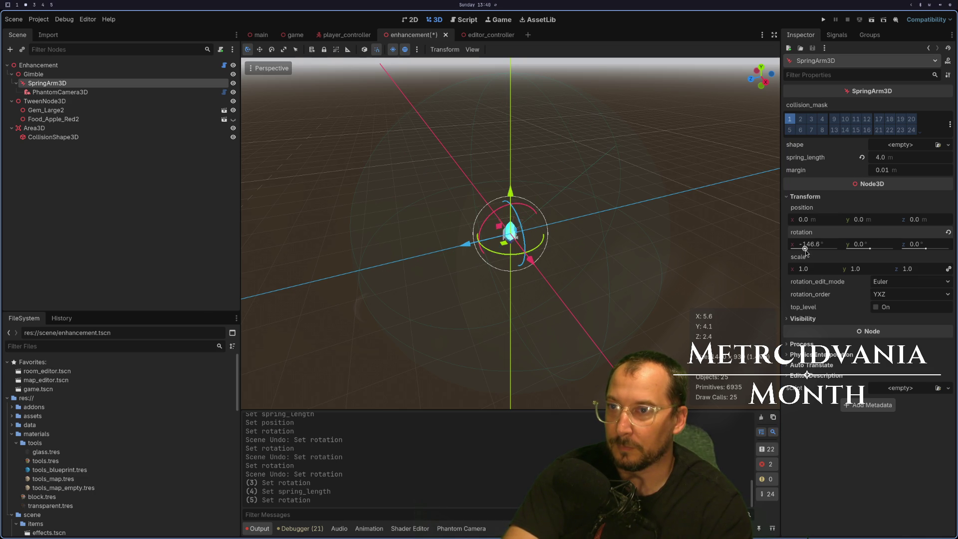
{"action": "left_click", "coordinate": [808, 252]}
{"action": "left_click_drag", "start_coordinate": [815, 244], "coordinate": [822, 248]}
{"action": "type", "text": "-45-45"}
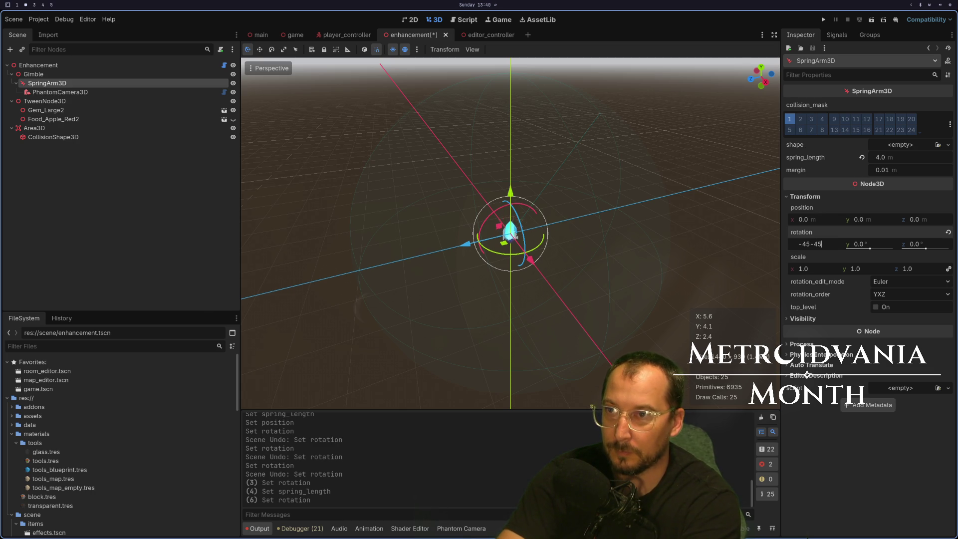
{"action": "key", "text": "Tab"}
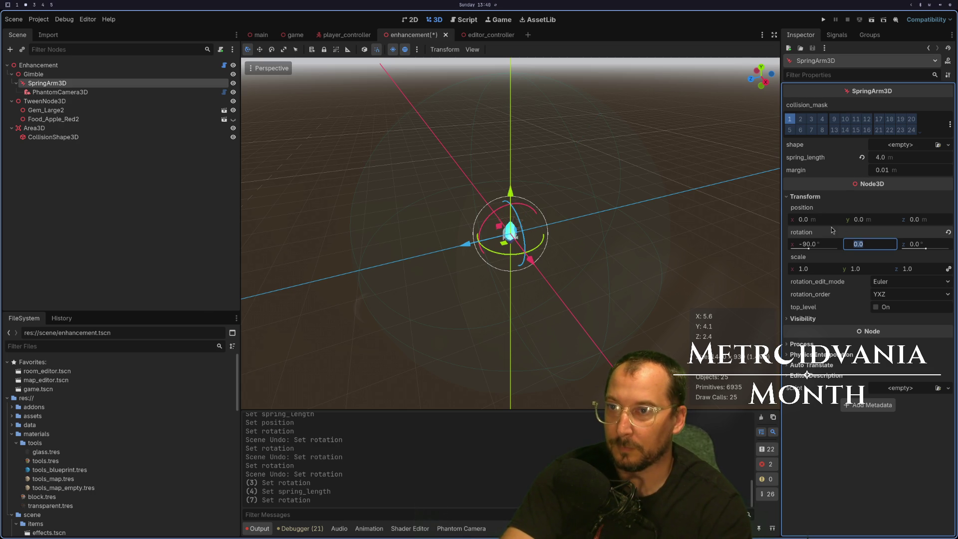
{"action": "mouse_move", "coordinate": [432, 178]}
{"action": "left_mouse_down"}
{"action": "mouse_move", "coordinate": [405, 178]}
{"action": "mouse_move", "coordinate": [766, 208]}
{"action": "left_mouse_up"}
{"action": "left_click", "coordinate": [824, 244]}
{"action": "type", "text": "-45"}
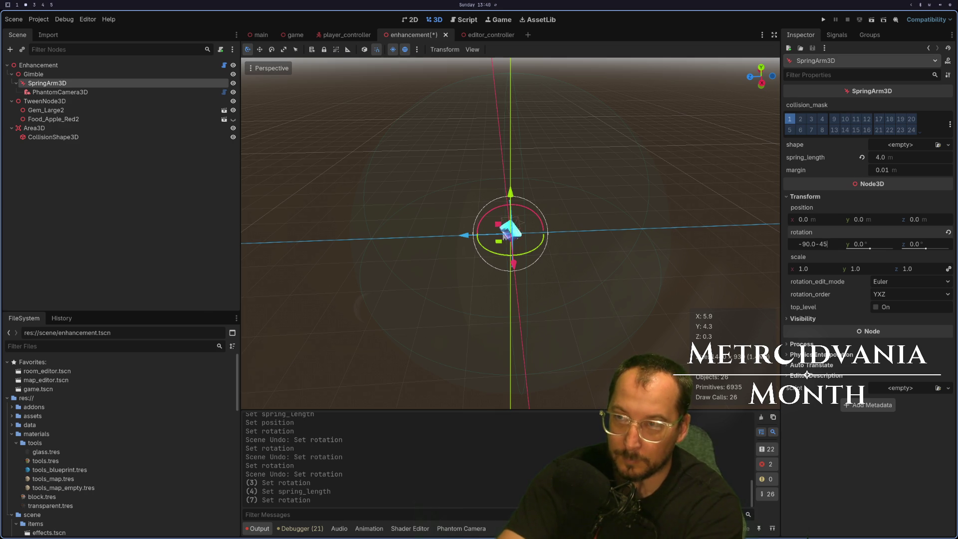
{"action": "key", "text": "Tab"}
{"action": "key", "text": "ctrl+s"}
{"action": "left_click_drag", "start_coordinate": [620, 231], "coordinate": [671, 215]}
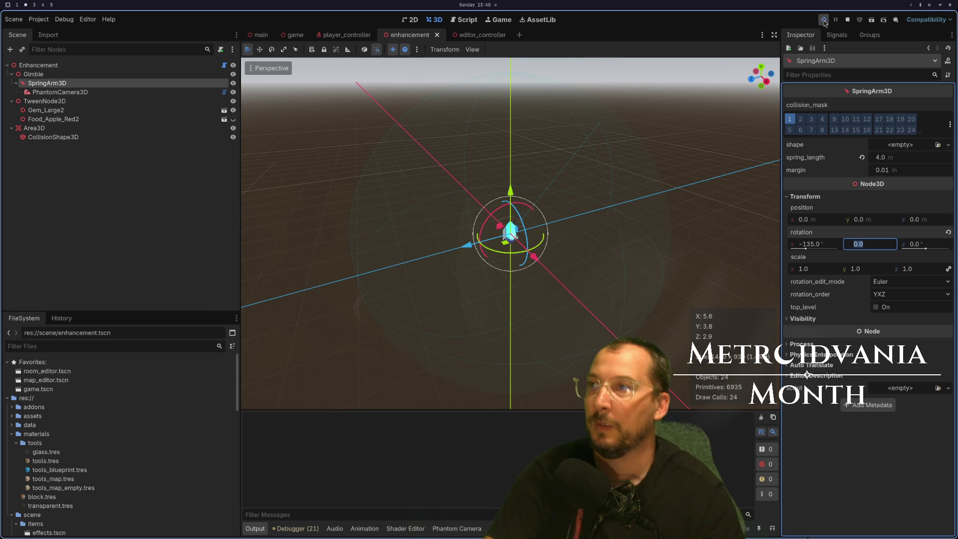
Run the game to check the camera angle, stop it with F8, and run it again.
{"action": "left_click", "coordinate": [823, 20]}
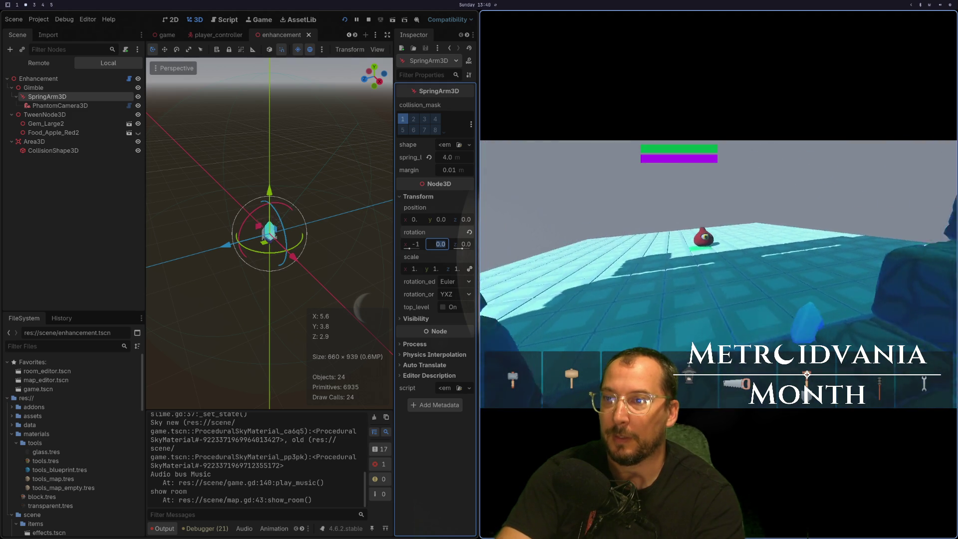
{"action": "key", "text": "F8"}
{"action": "left_click", "coordinate": [823, 19]}
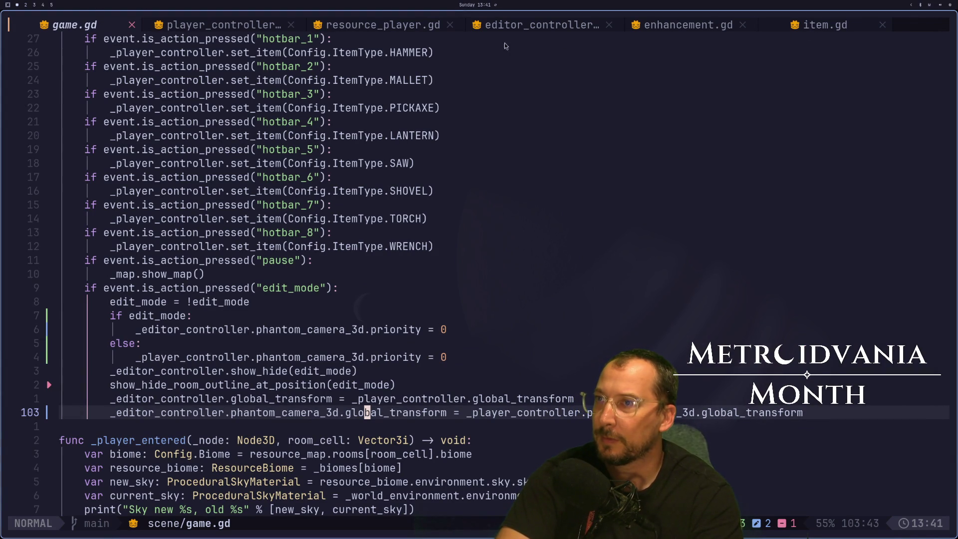
Review the _ready and _player_entered code in enhancement.gd, then return to Godot.
{"action": "left_click", "coordinate": [680, 26]}
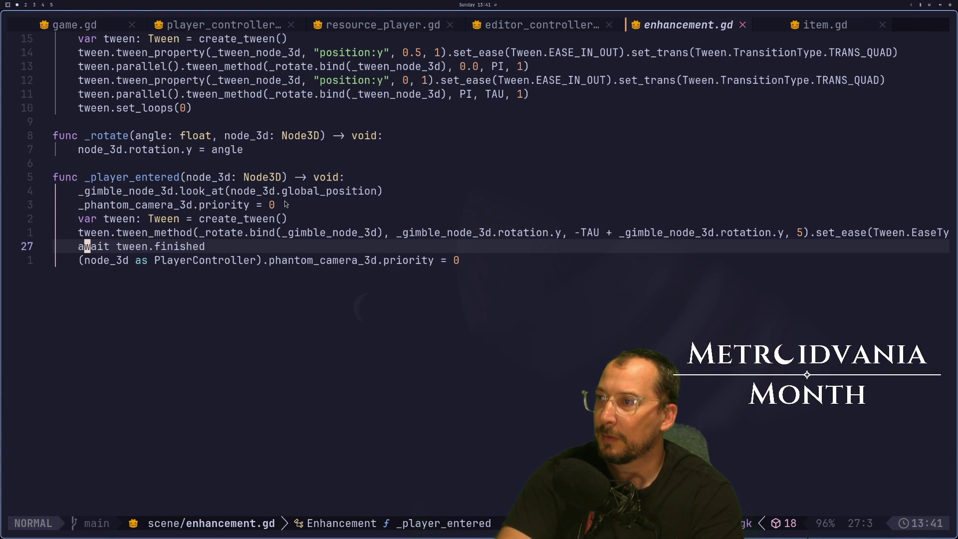
{"action": "scroll", "coordinate": [285, 204], "scroll_direction": "up", "scroll_amount": 1}
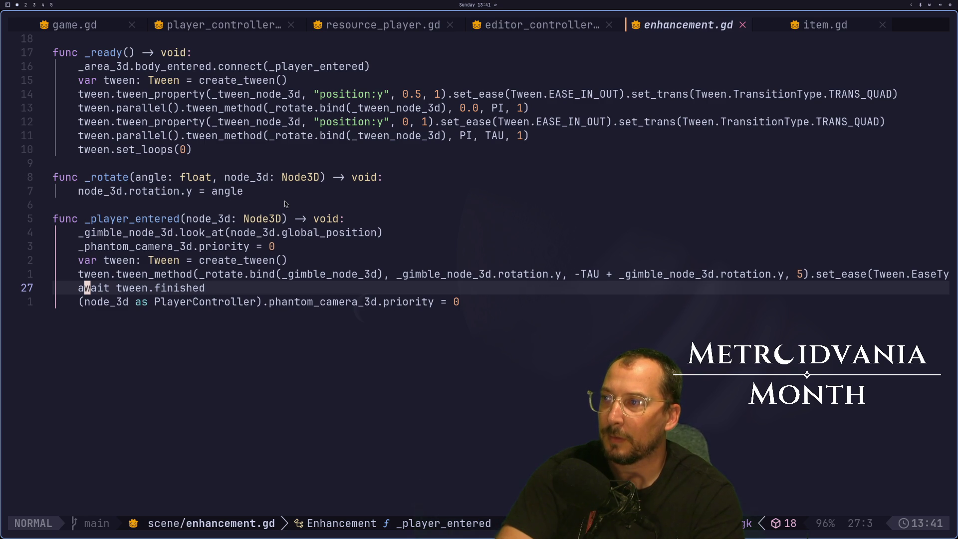
{"action": "key", "text": "super+2"}
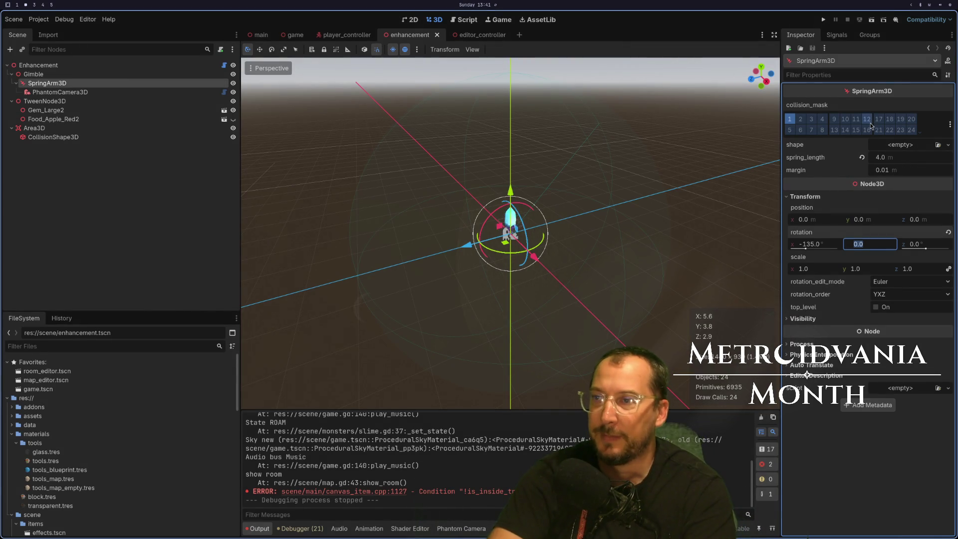
{"action": "left_click", "coordinate": [827, 21]}
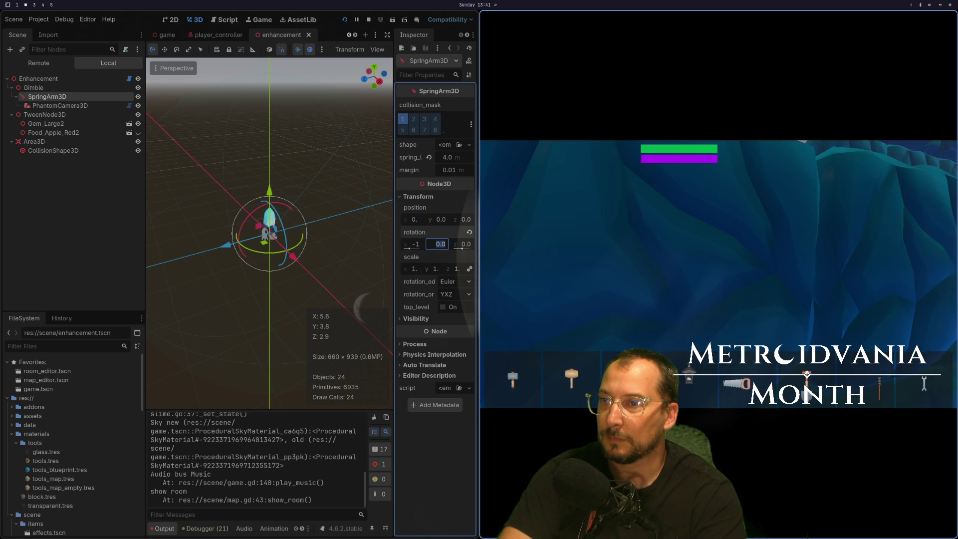
{"action": "key", "text": "Escape"}
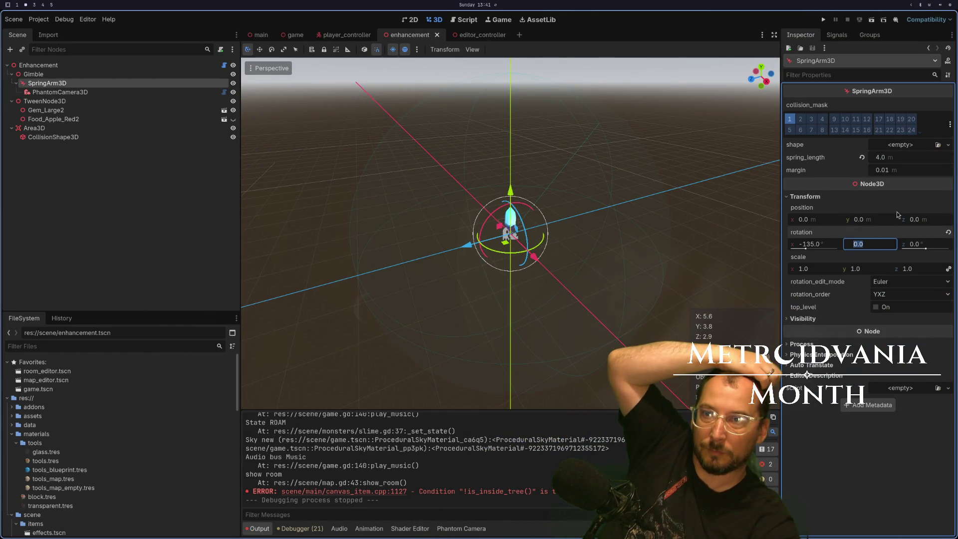
{"action": "left_click_drag", "start_coordinate": [864, 226], "coordinate": [881, 226]}
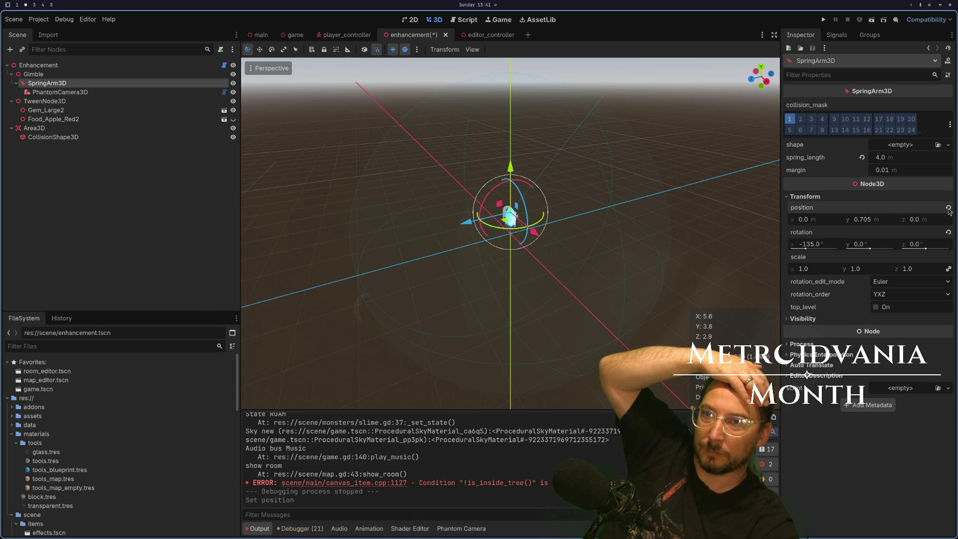
{"action": "left_click", "coordinate": [948, 209]}
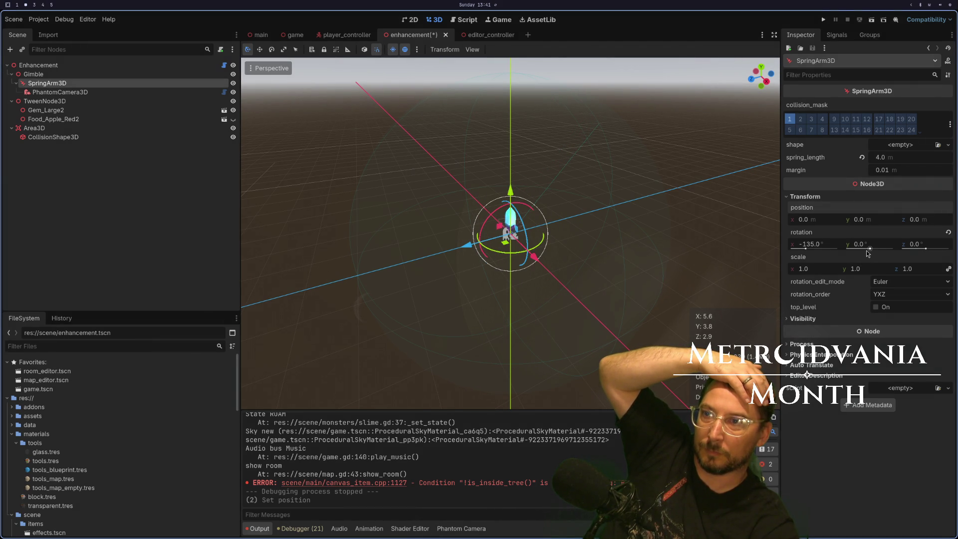
{"action": "left_click_drag", "start_coordinate": [868, 252], "coordinate": [862, 253]}
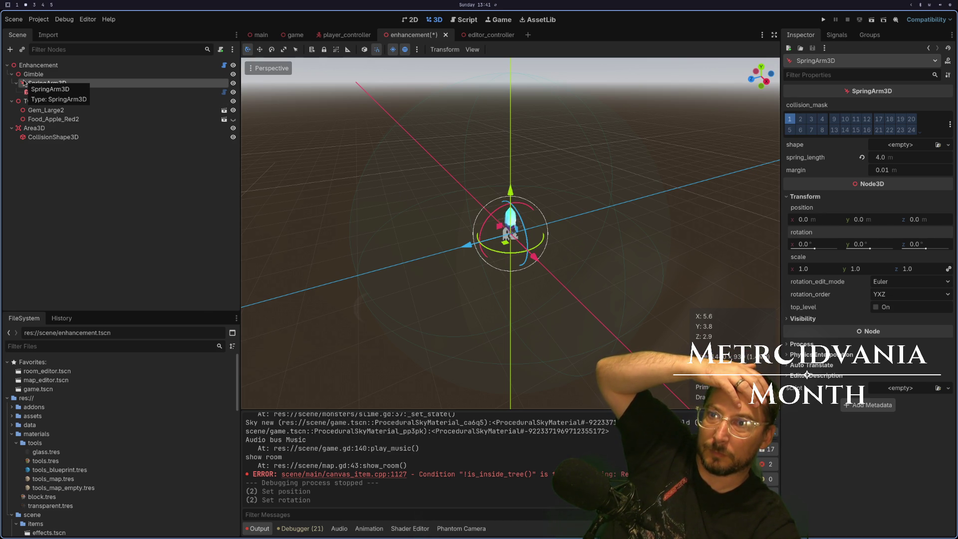
{"action": "key", "text": "ctrl+z"}
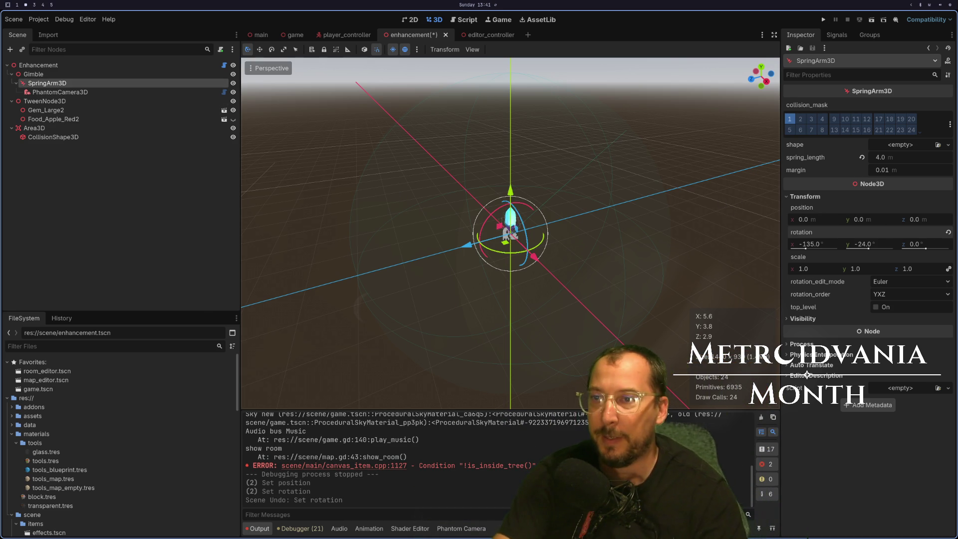
{"action": "left_click_drag", "start_coordinate": [882, 248], "coordinate": [868, 251]}
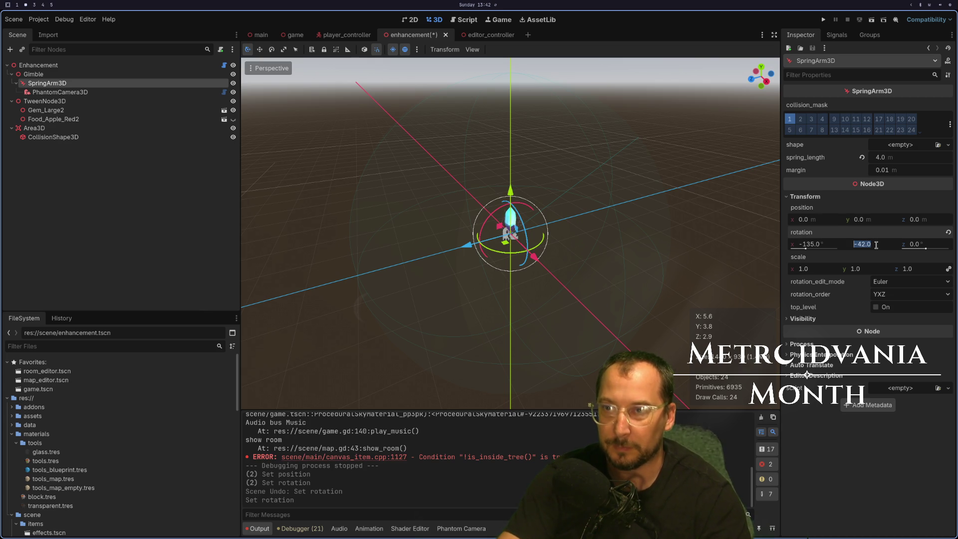
{"action": "type", "text": "0"}
{"action": "key", "text": "Tab"}
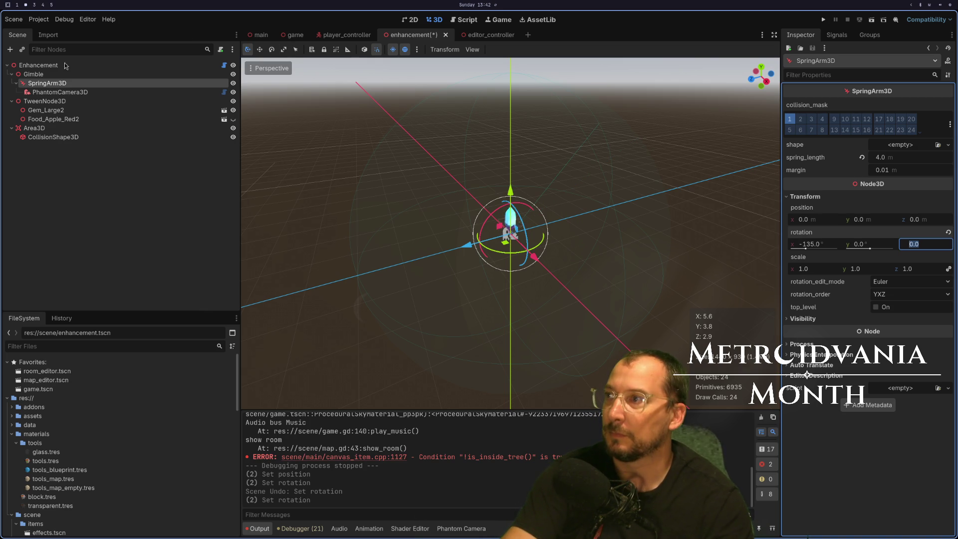
{"action": "left_click_drag", "start_coordinate": [36, 86], "coordinate": [33, 70]}
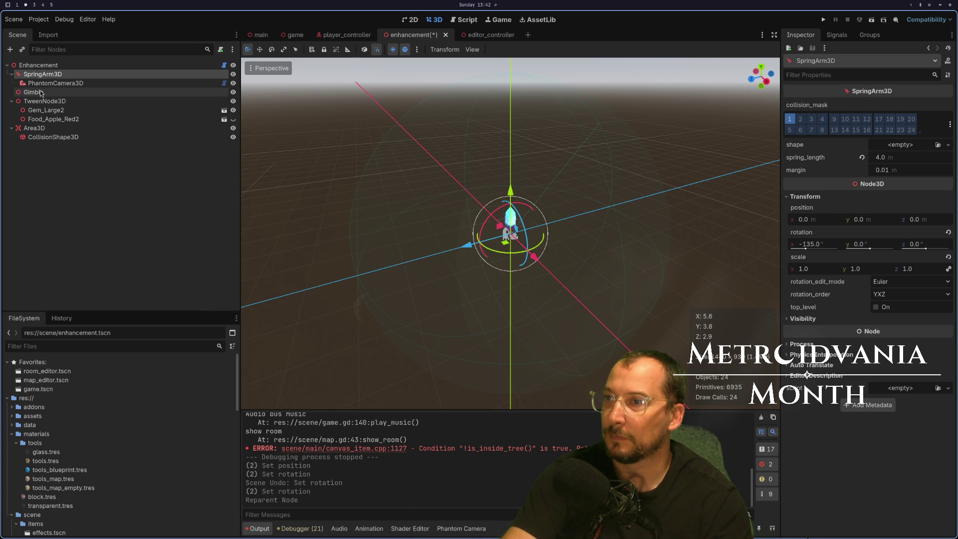
Delete the empty Gimble node from the Scene dock and confirm its removal.
{"action": "left_click", "coordinate": [34, 92]}
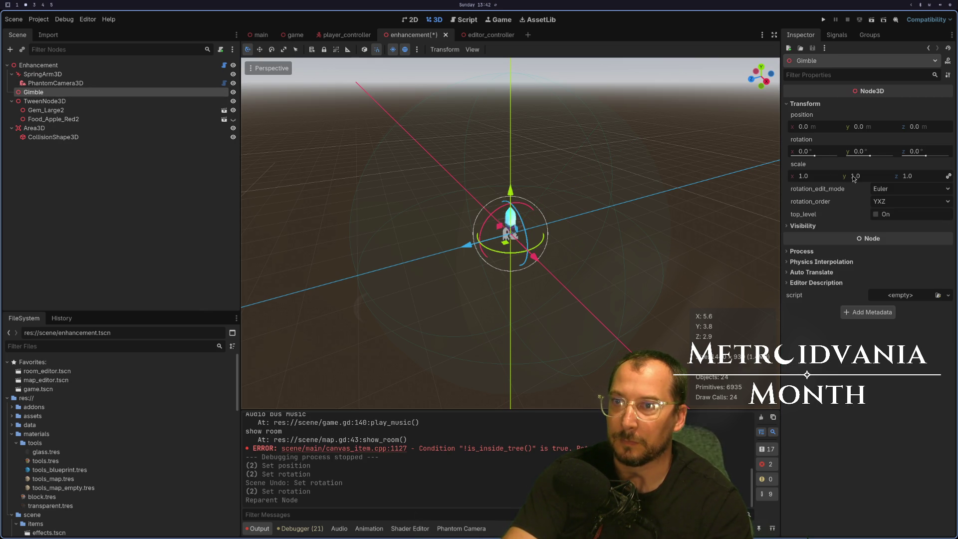
{"action": "right_click", "coordinate": [86, 91]}
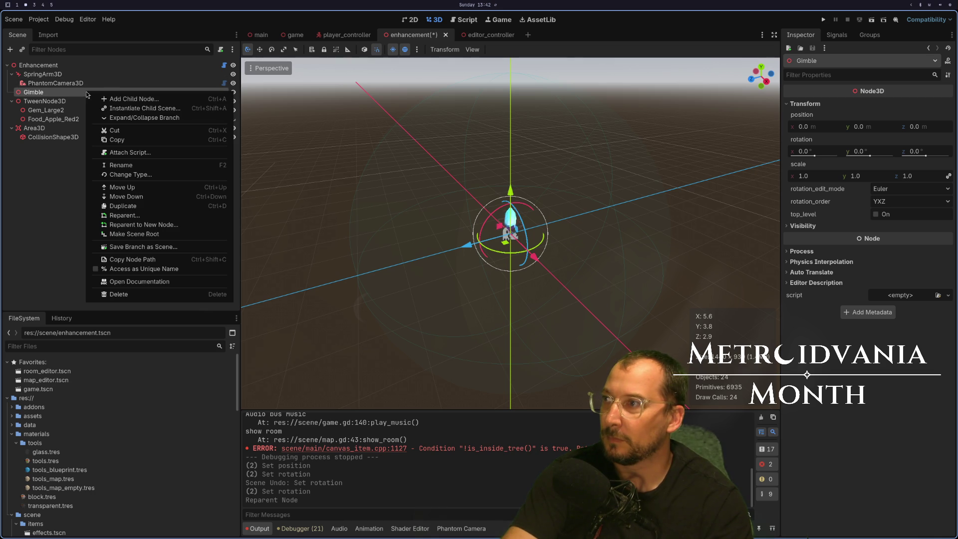
{"action": "left_click", "coordinate": [147, 294]}
{"action": "left_click", "coordinate": [507, 282]}
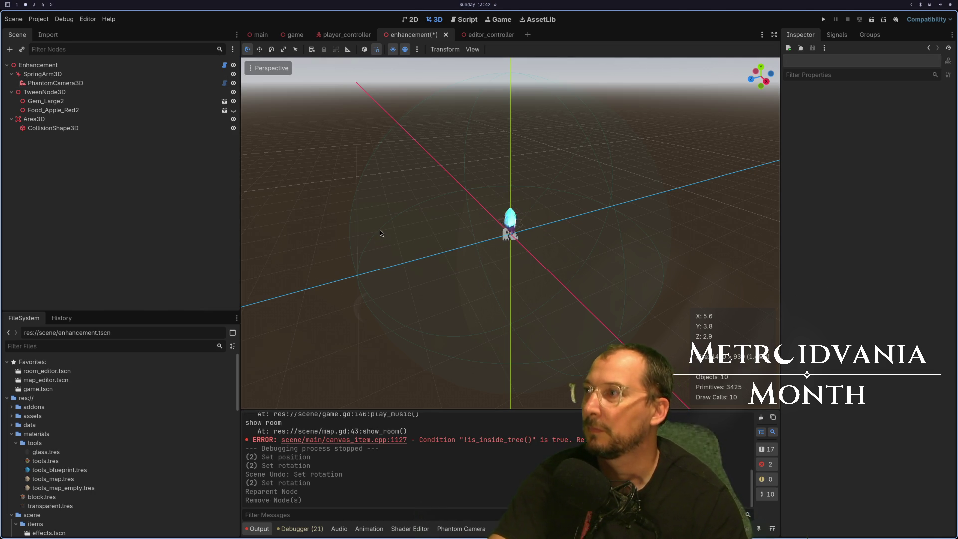
{"action": "key", "text": "super+1"}
Change the gimble export to _spring_arm_3d typed as SpringArm3D.
{"action": "key", "text": "k"}
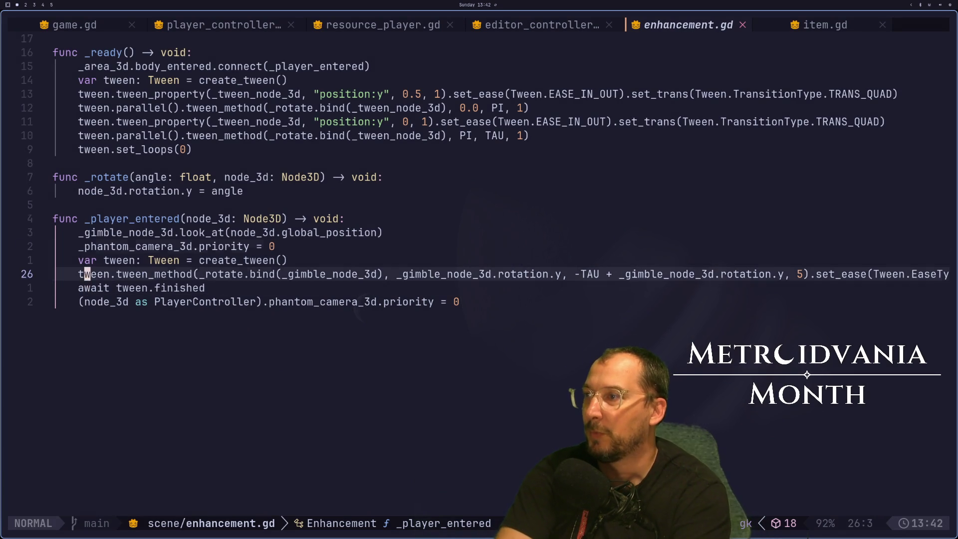
{"action": "key", "text": "1"}
{"action": "key", "text": "9"}
{"action": "key", "text": "k"}
{"action": "key", "text": "6"}
{"action": "key", "text": "g"}
{"action": "key", "text": "k"}
{"action": "key", "text": "g"}
{"action": "key", "text": "j"}
{"action": "key", "text": "g"}
{"action": "key", "text": "j"}
{"action": "key", "text": "g"}
{"action": "key", "text": "j"}
{"action": "key", "text": "g"}
{"action": "key", "text": "j"}
{"action": "key", "text": "g"}
{"action": "key", "text": "j"}
{"action": "key", "text": "g"}
{"action": "key", "text": "j"}
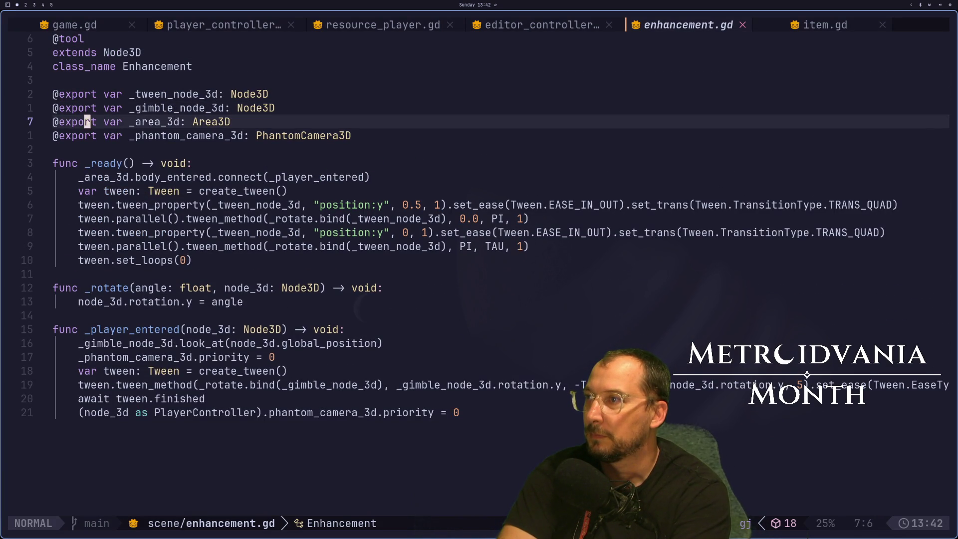
{"action": "type", "text": "gk"}
{"action": "type", "text": "cwspring_ar"}
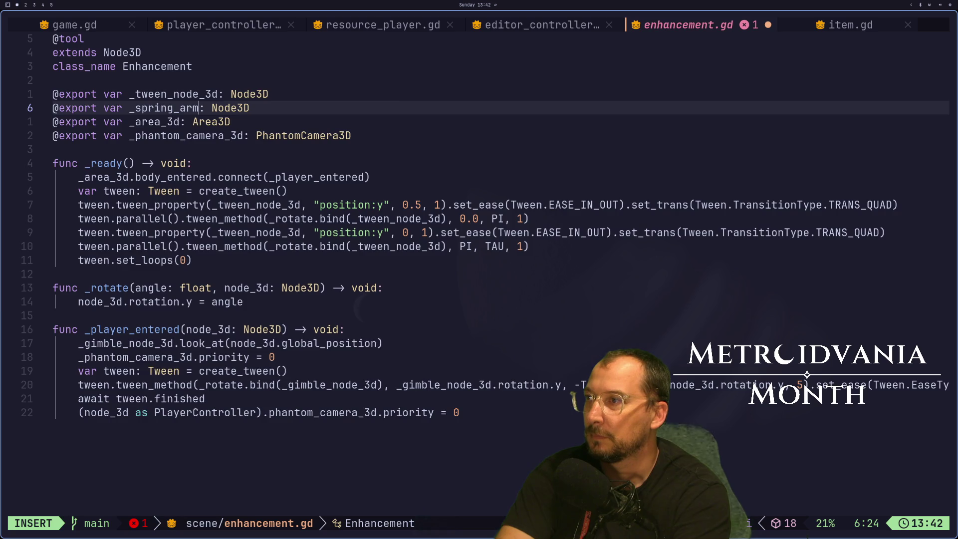
{"action": "key", "text": "super+2"}
{"action": "key", "text": "super+1"}
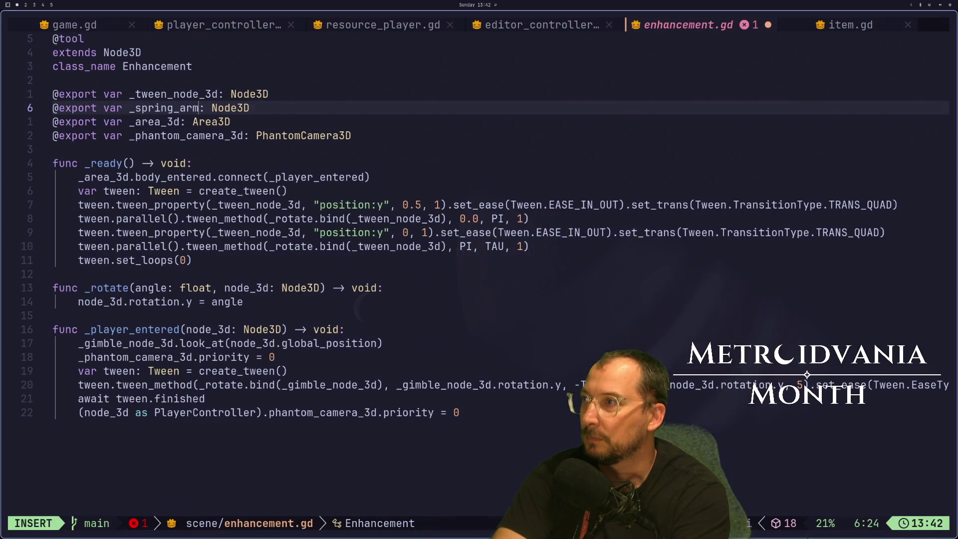
{"action": "type", "text": "d"}
{"action": "key", "text": "Escape"}
{"action": "type", "text": "WcwSPR"}
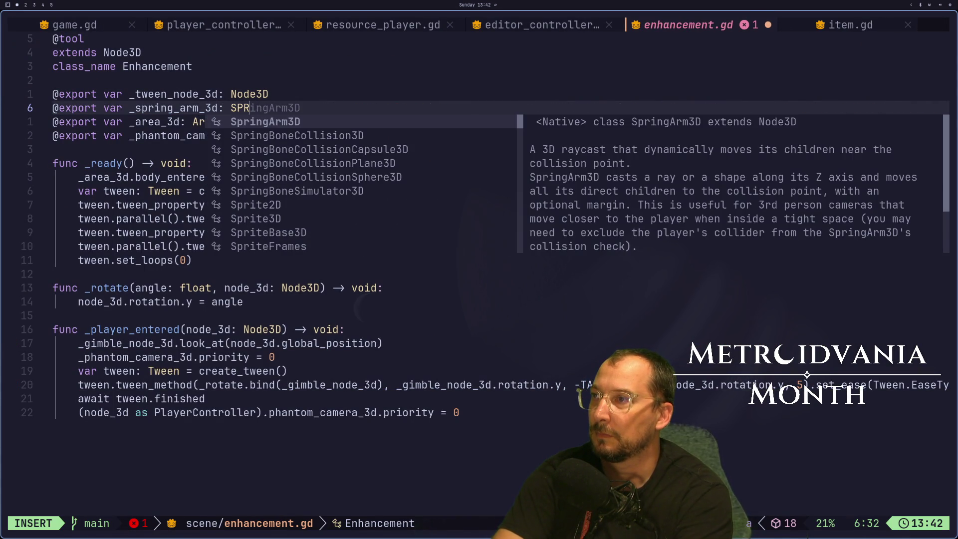
{"action": "key", "text": "Return"}
{"action": "key", "text": "Escape"}
Replace _gimble_node_3d with _spring_arm_3d in the look_at call and tween_method binding.
{"action": "key", "text": "G"}
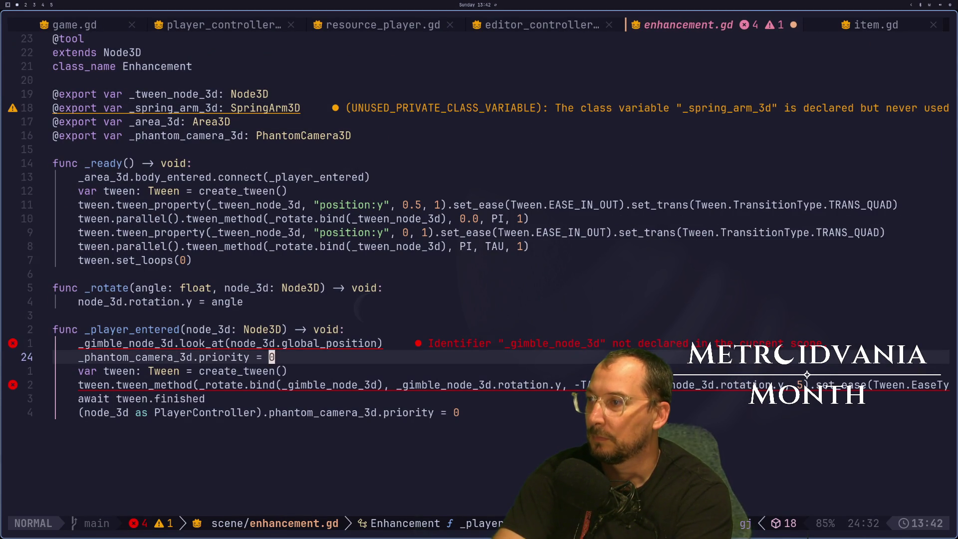
{"action": "key", "text": "g"}
{"action": "key", "text": "g"}
{"action": "key", "text": "g"}
{"action": "key", "text": "j"}
{"action": "key", "text": "j"}
{"action": "key", "text": "j"}
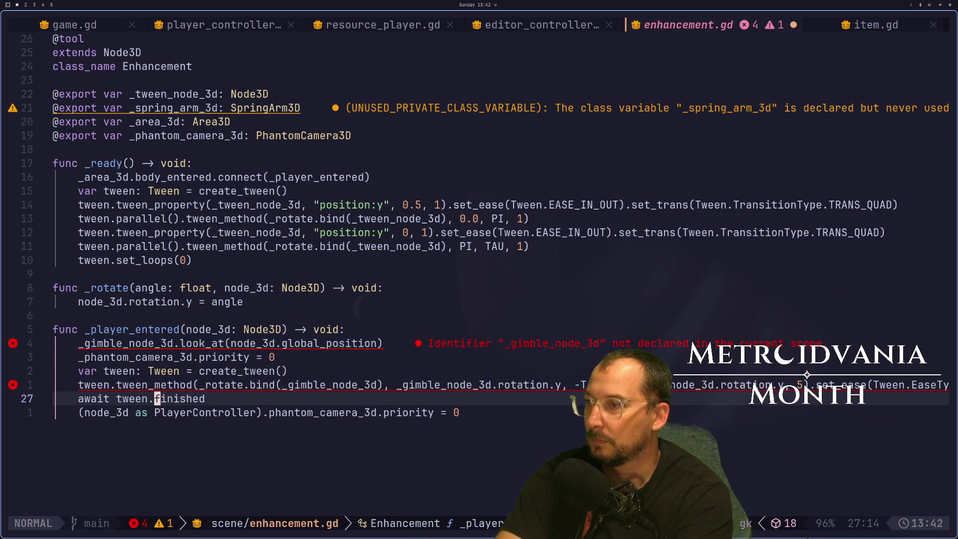
{"action": "key", "text": "k"}
{"action": "key", "text": "k"}
{"action": "key", "text": "k"}
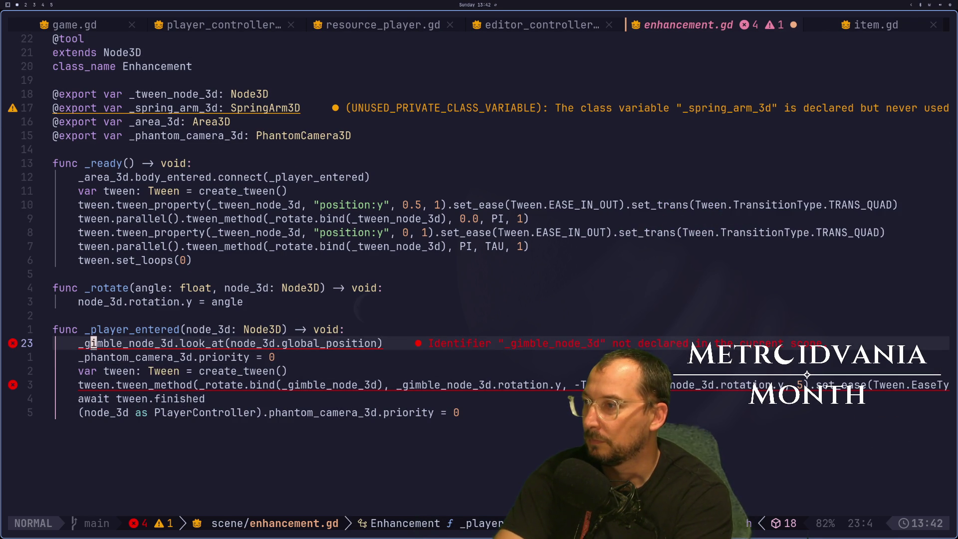
{"action": "type", "text": "ciw_spri"}
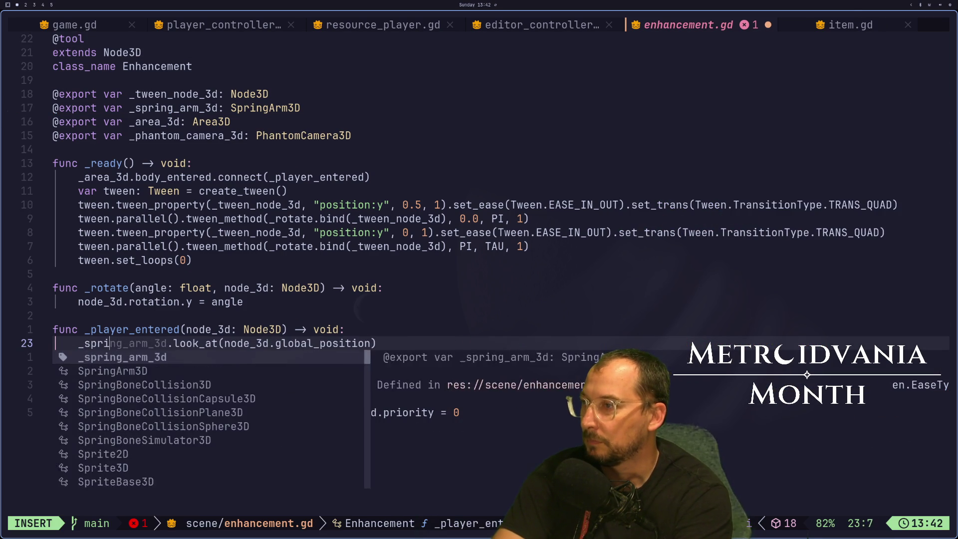
{"action": "key", "text": "Return"}
{"action": "key", "text": "Escape"}
{"action": "key", "text": "j"}
{"action": "key", "text": "j"}
{"action": "key", "text": "j"}
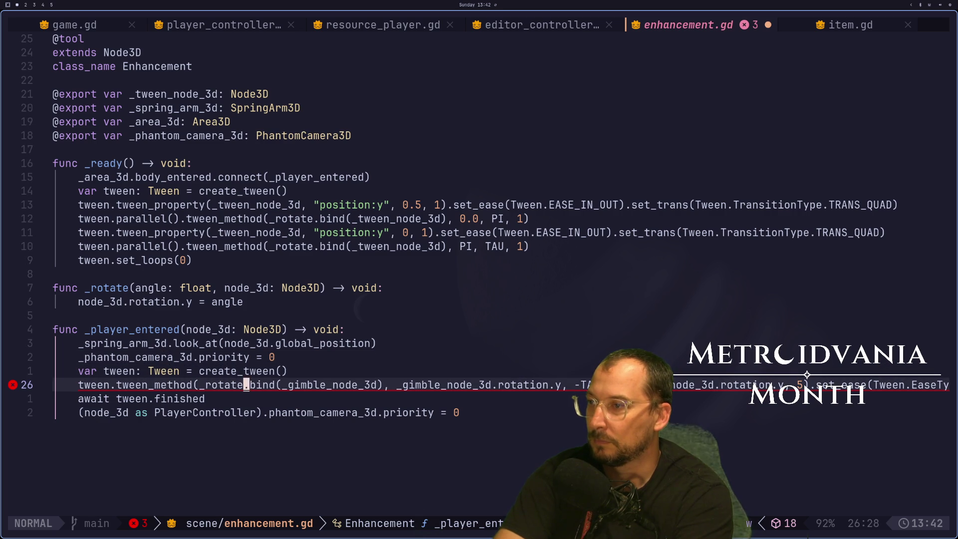
{"action": "type", "text": "ciw_spri"}
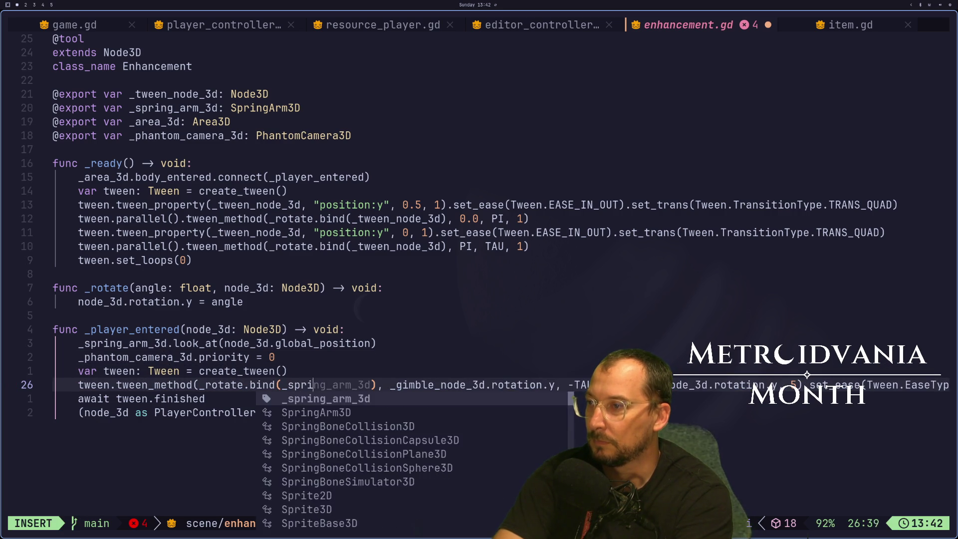
{"action": "key", "text": "Return"}
{"action": "key", "text": "Escape"}
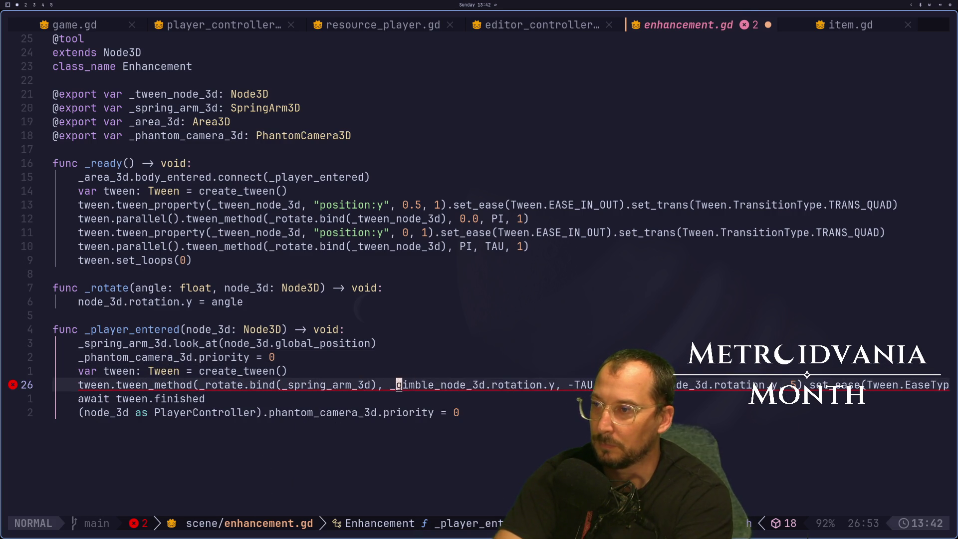
Use _spring_arm_3d for the tween's start and end rotations and save enhancement.gd.
{"action": "type", "text": "ciw_spri"}
{"action": "key", "text": "Return"}
{"action": "key", "text": "Escape"}
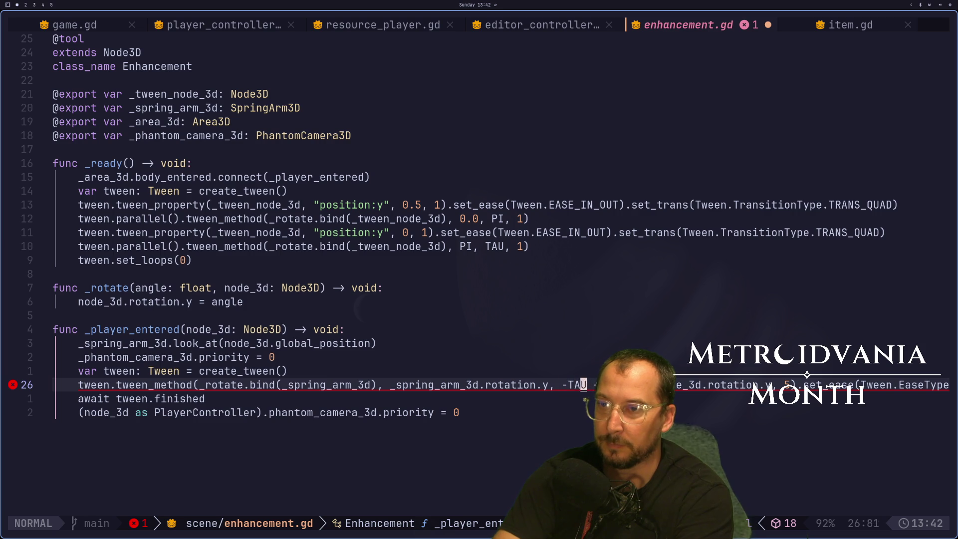
{"action": "type", "text": "ciw_spri"}
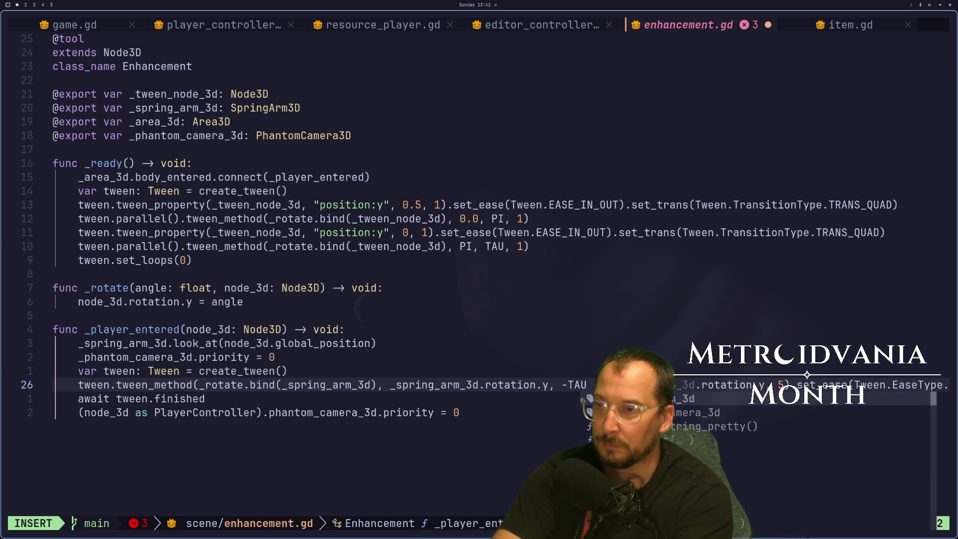
{"action": "key", "text": "Return"}
{"action": "key", "text": "Escape"}
{"action": "type", "text": ":w"}
{"action": "key", "text": "Return"}
{"action": "key", "text": "super+2"}
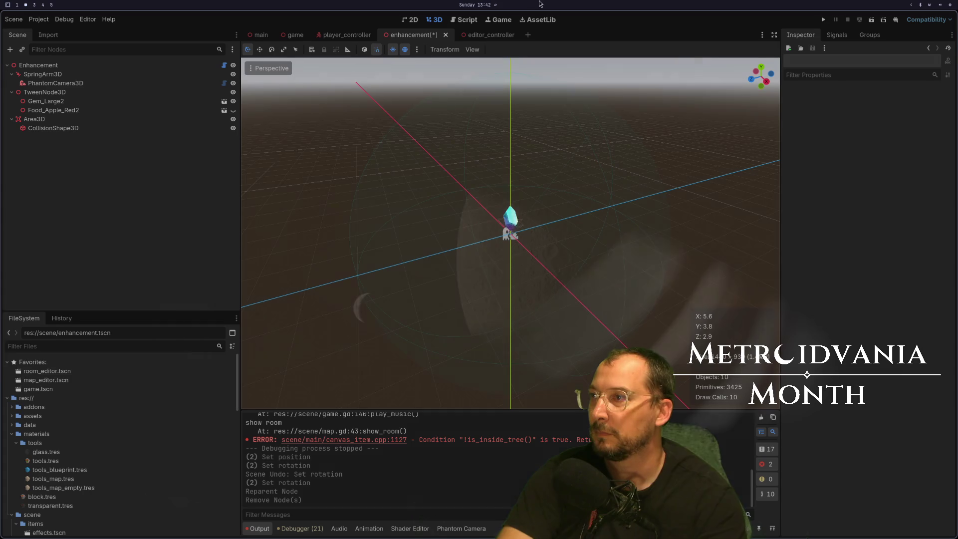
Test-run the game, then assign SpringArm3D to the Enhancement's _spring_arm_3d export.
{"action": "left_click", "coordinate": [822, 21]}
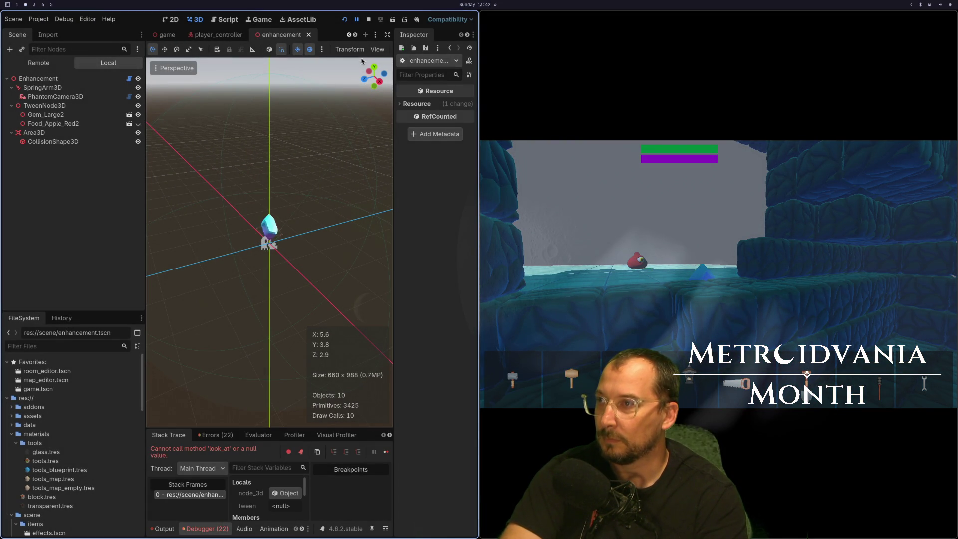
{"action": "left_click", "coordinate": [368, 20]}
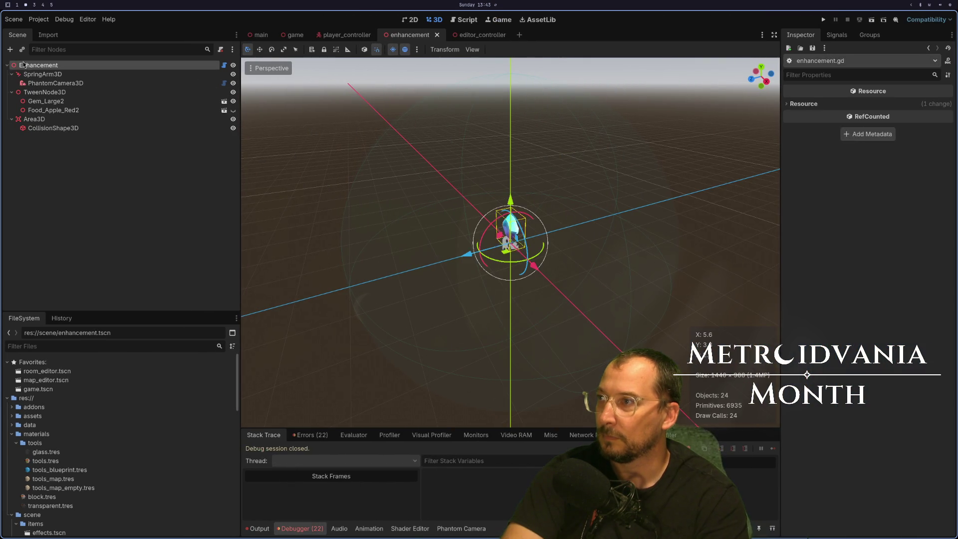
{"action": "left_click", "coordinate": [904, 117]}
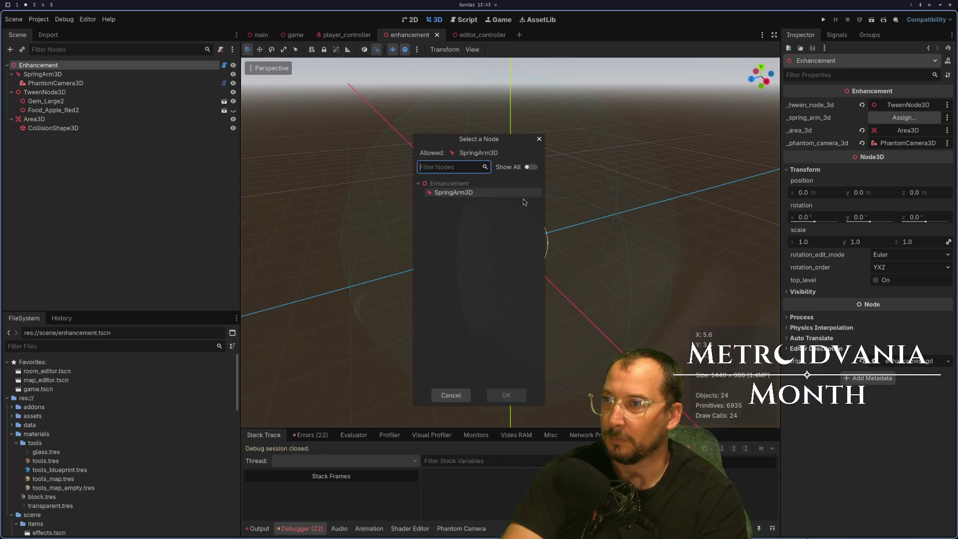
{"action": "double_click", "coordinate": [487, 194]}
Run the game again with F5, comparing it against the script in Neovim.
{"action": "key", "text": "F5"}
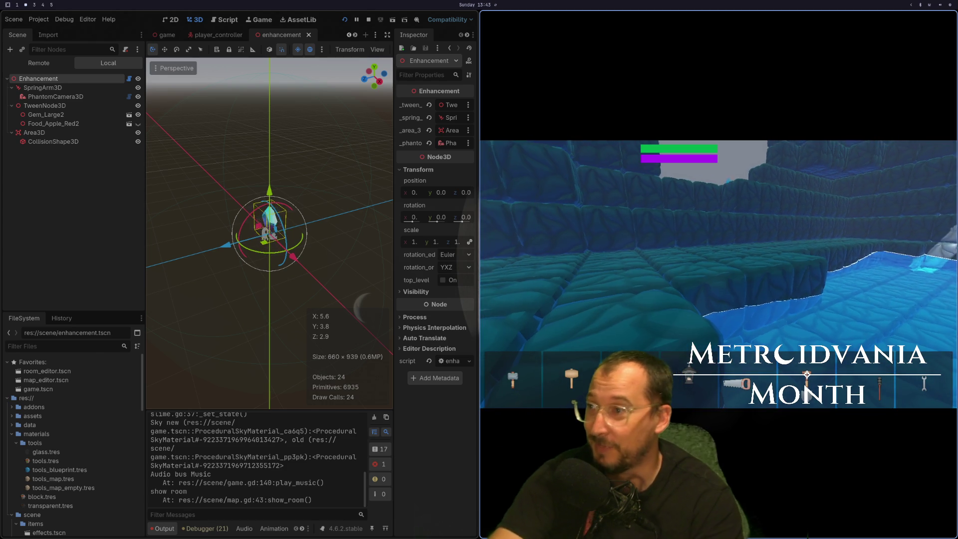
{"action": "key", "text": "super+1"}
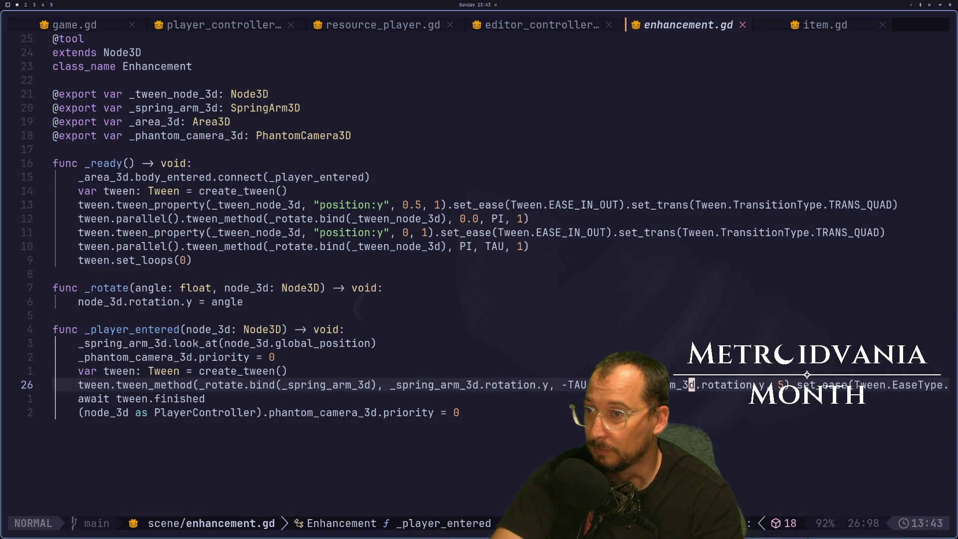
{"action": "key", "text": "super+2"}
{"action": "key", "text": "super+1"}
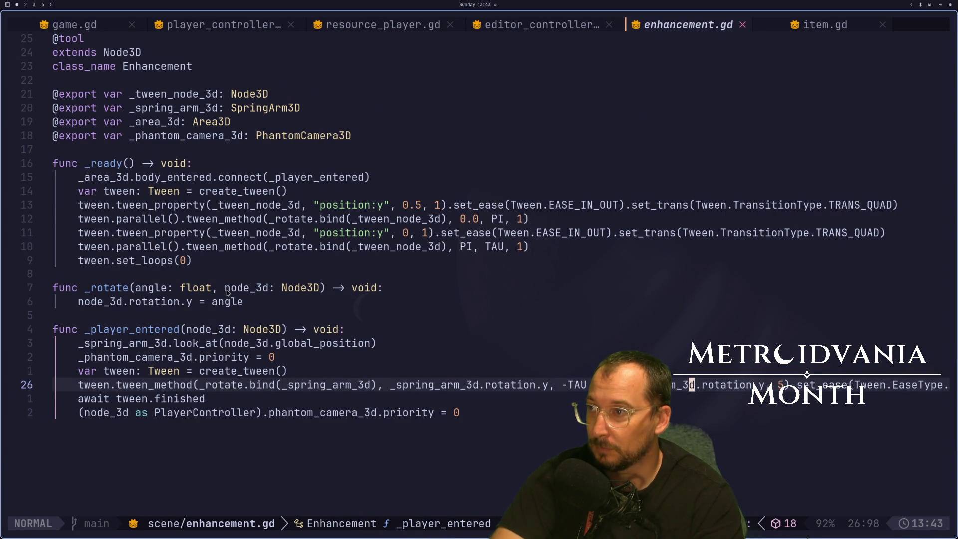
{"action": "key", "text": "super+2"}
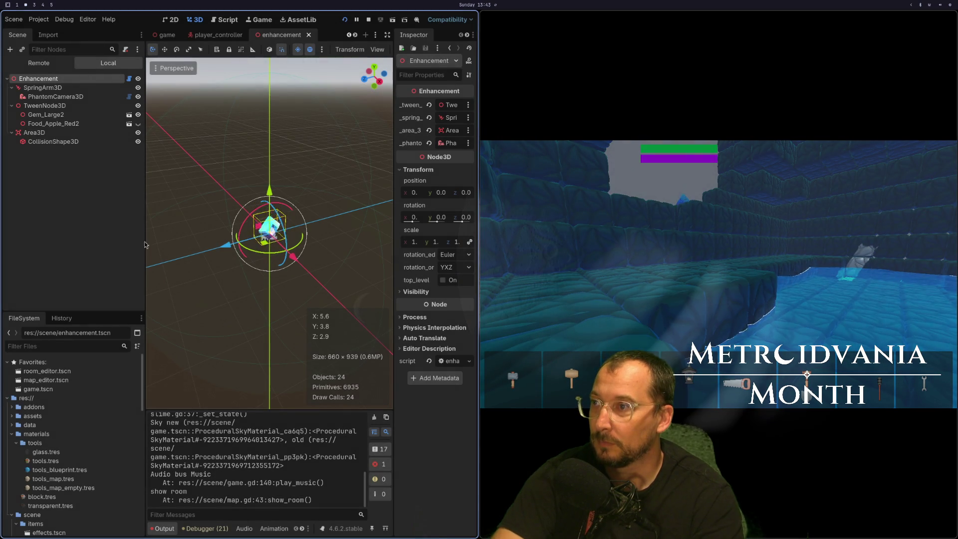
{"action": "left_click", "coordinate": [107, 87]}
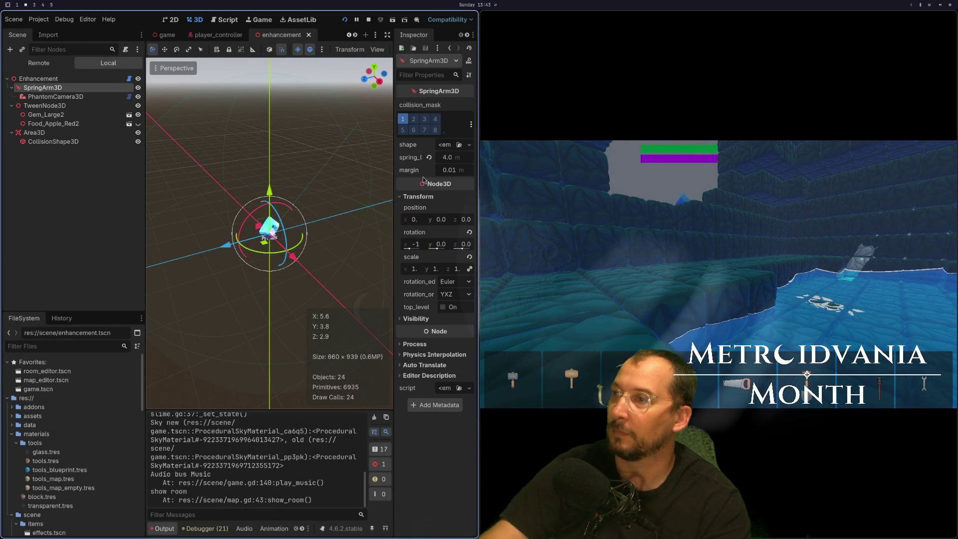
{"action": "left_click", "coordinate": [441, 244]}
{"action": "type", "text": "20"}
{"action": "key", "text": "Return"}
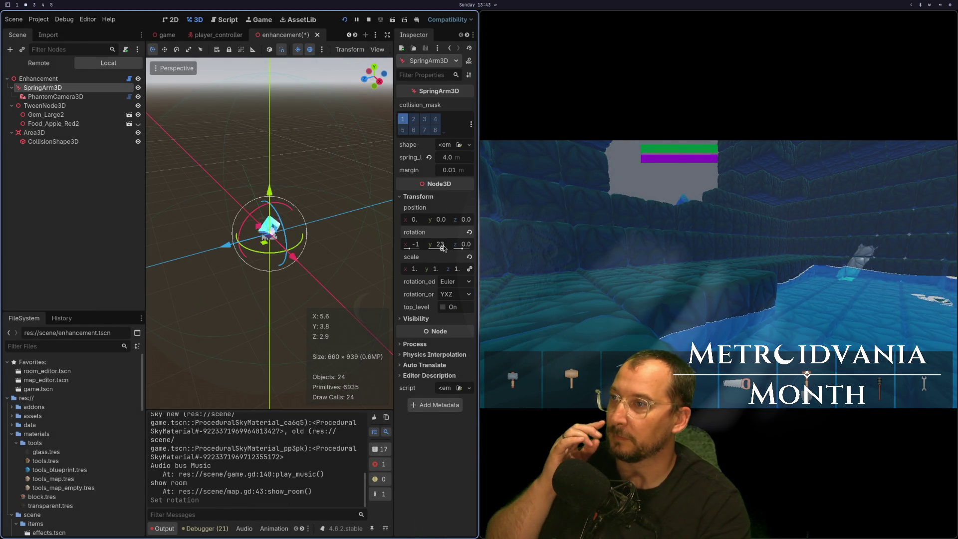
{"action": "left_click_drag", "start_coordinate": [438, 248], "coordinate": [434, 250]}
{"action": "key", "text": "ctrl+z"}
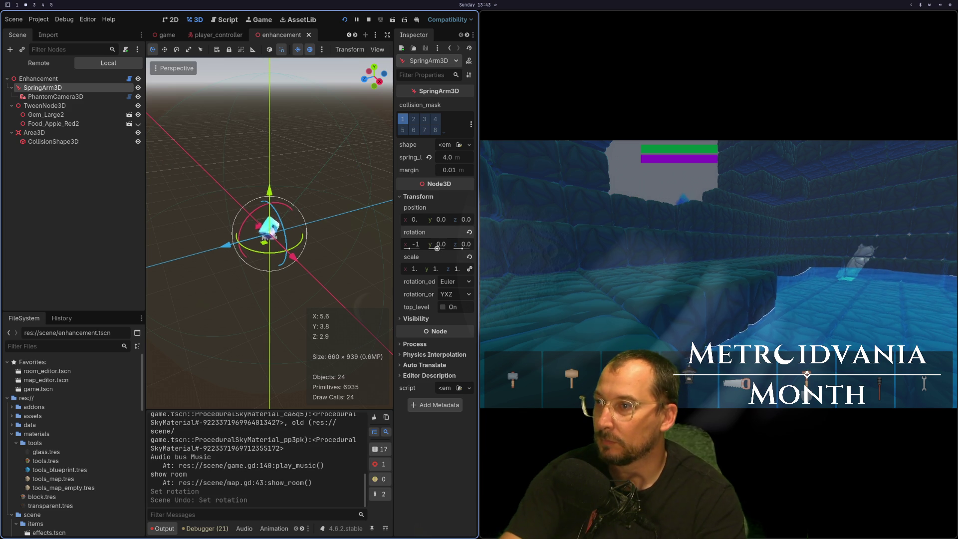
{"action": "left_click", "coordinate": [719, 274]}
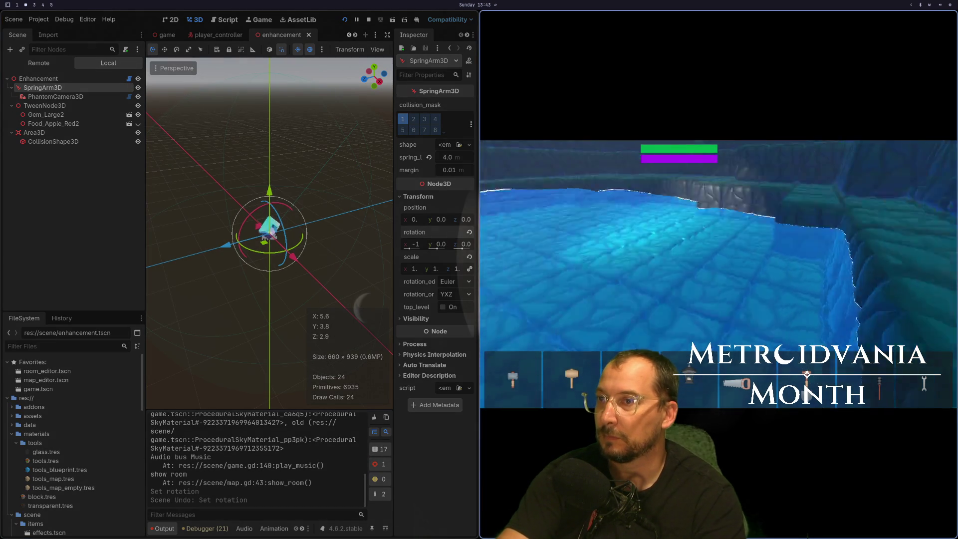
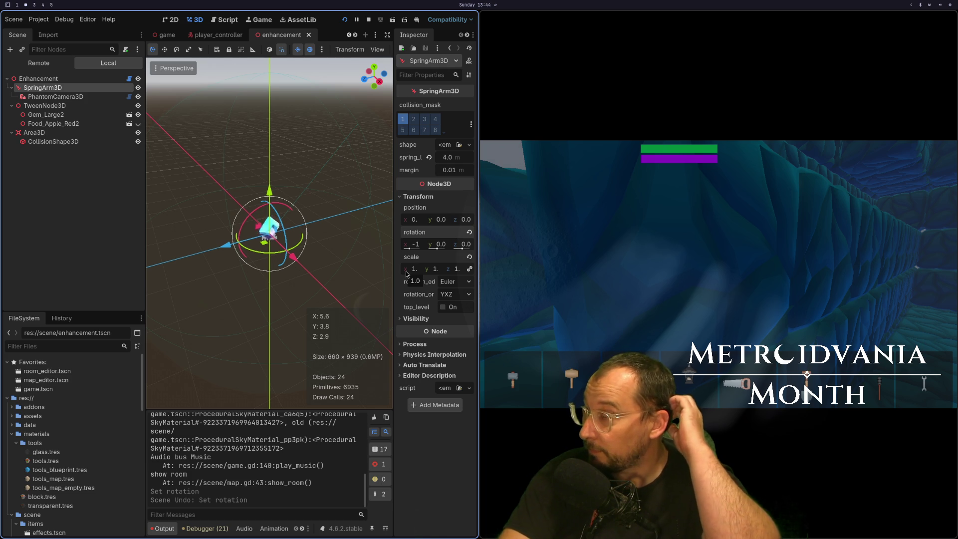
On the PhantomCamera3D, try a look-at offset y of 2, then reset it to zero.
{"action": "left_click", "coordinate": [52, 97]}
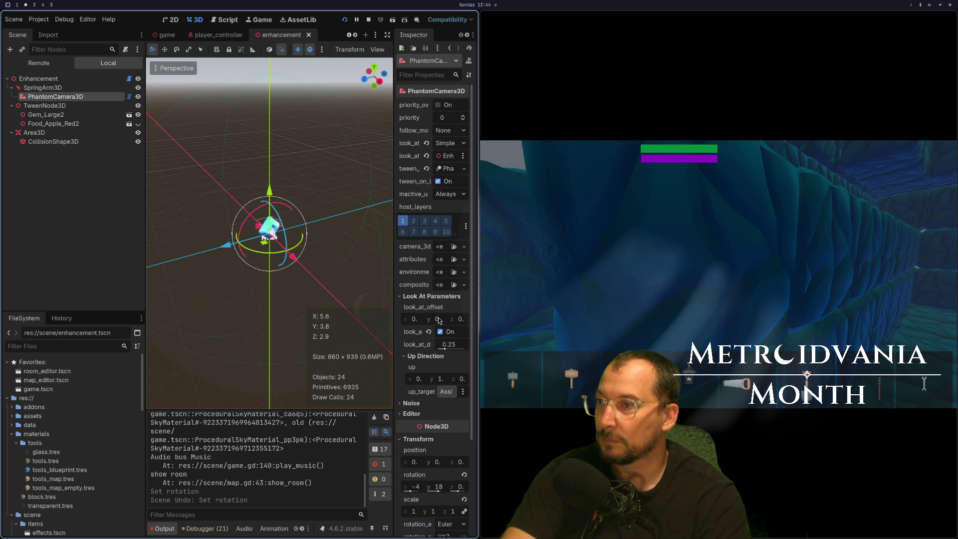
{"action": "left_click", "coordinate": [438, 319]}
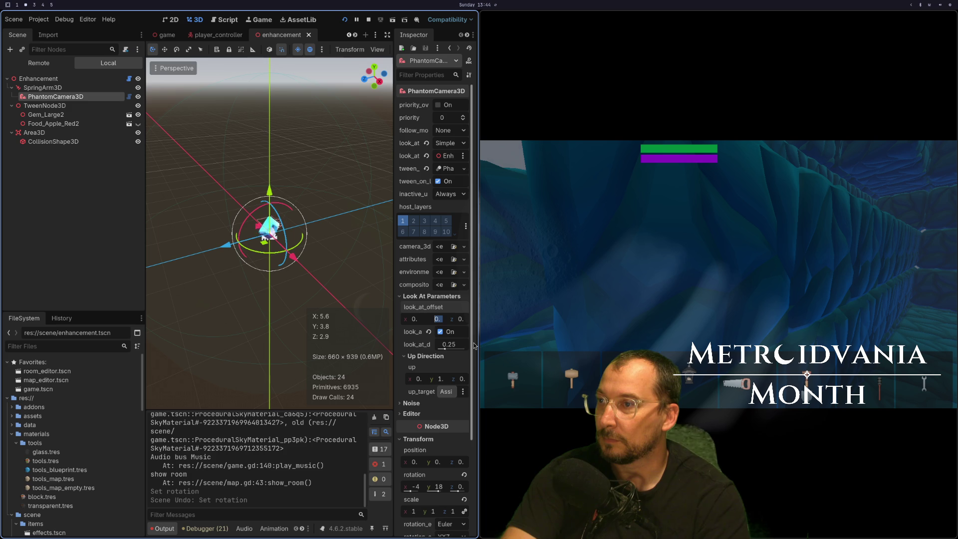
{"action": "type", "text": "2"}
{"action": "key", "text": "Tab"}
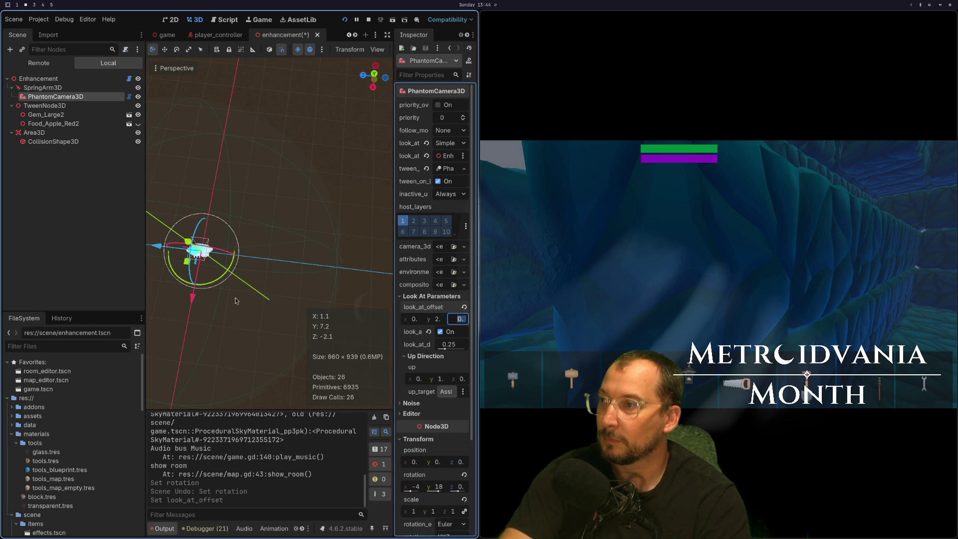
{"action": "scroll", "coordinate": [196, 298], "scroll_direction": "up", "scroll_amount": 2}
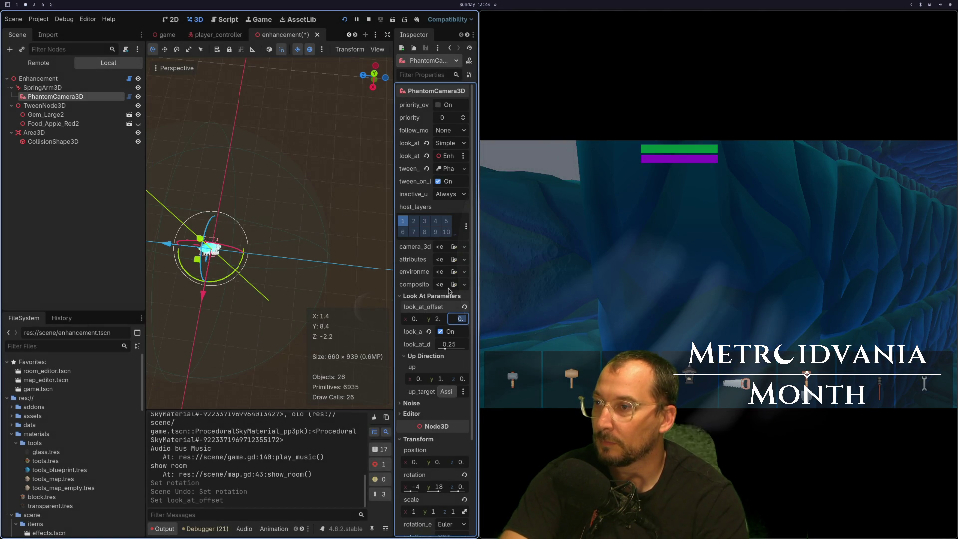
{"action": "left_click", "coordinate": [465, 307]}
{"action": "scroll", "coordinate": [439, 372], "scroll_direction": "down", "scroll_amount": 3}
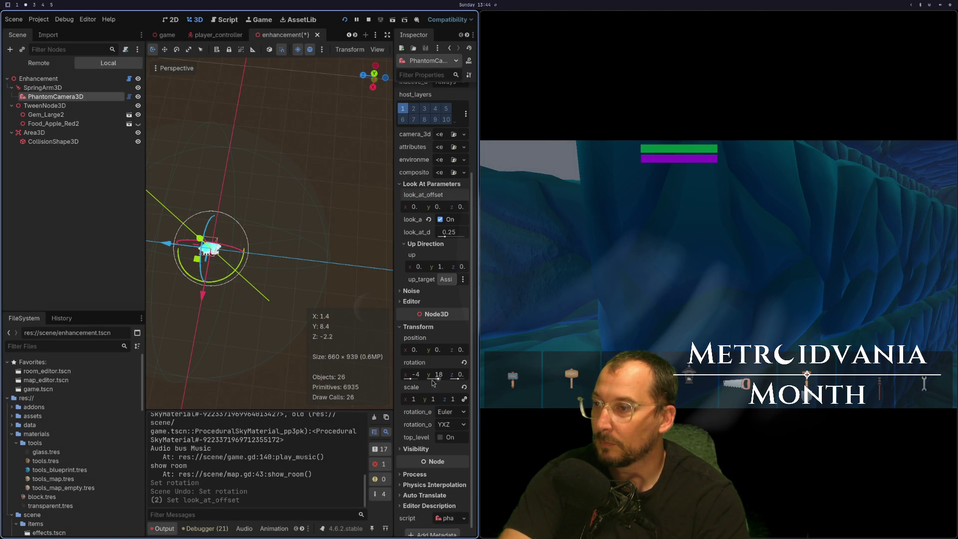
Set the PhantomCamera3D position to (0, 0, 4).
{"action": "left_click", "coordinate": [440, 351]}
{"action": "key", "text": "Tab"}
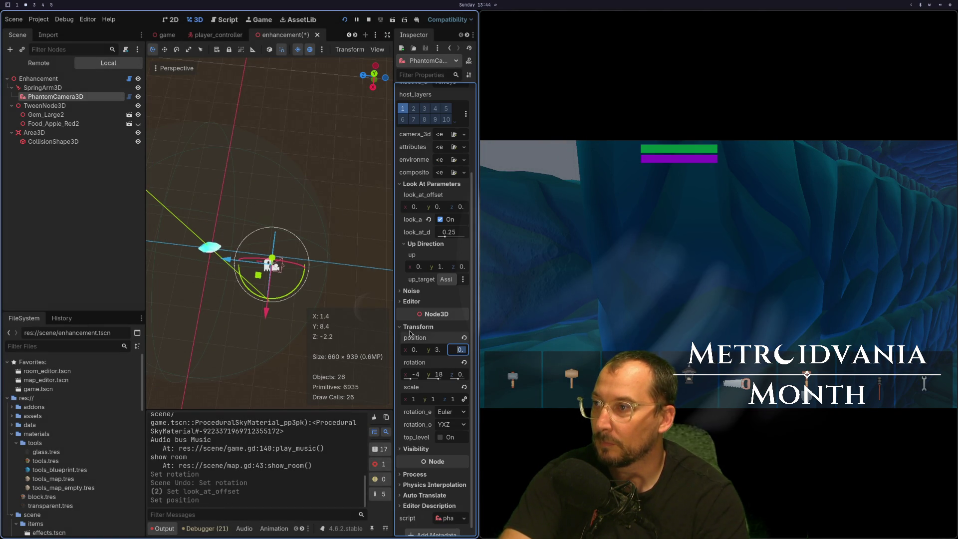
{"action": "key", "text": "Tab"}
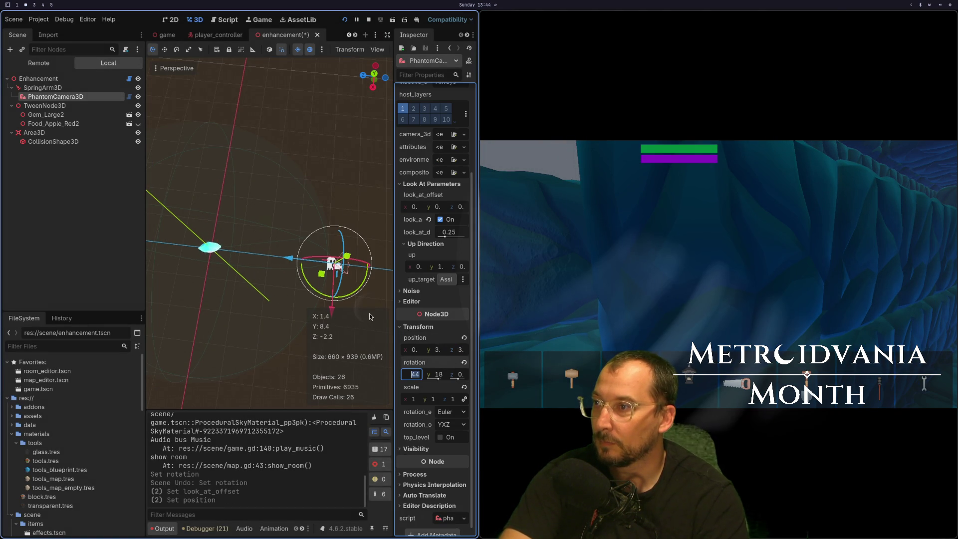
{"action": "left_click", "coordinate": [441, 351]}
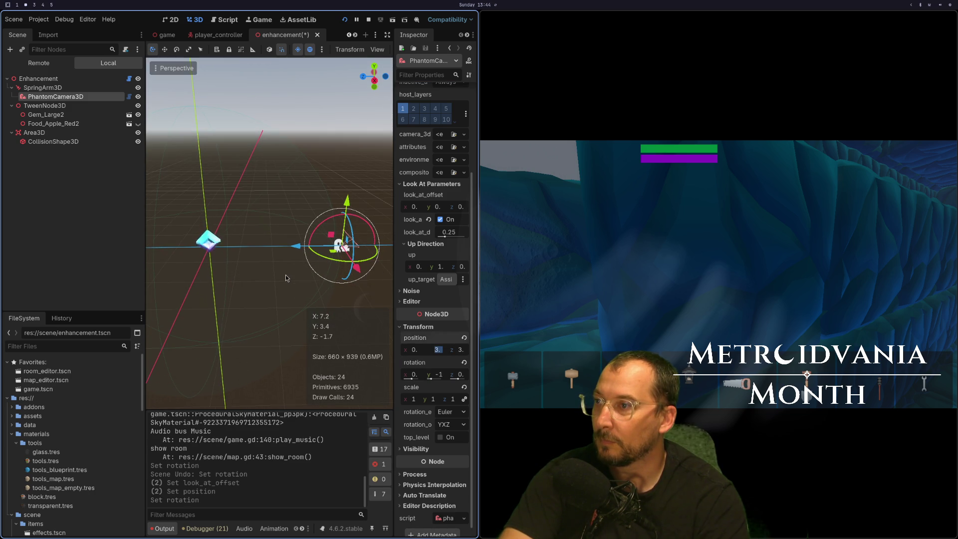
{"action": "key", "text": "Tab"}
{"action": "left_click", "coordinate": [437, 350]}
{"action": "type", "text": "0"}
{"action": "key", "text": "Tab"}
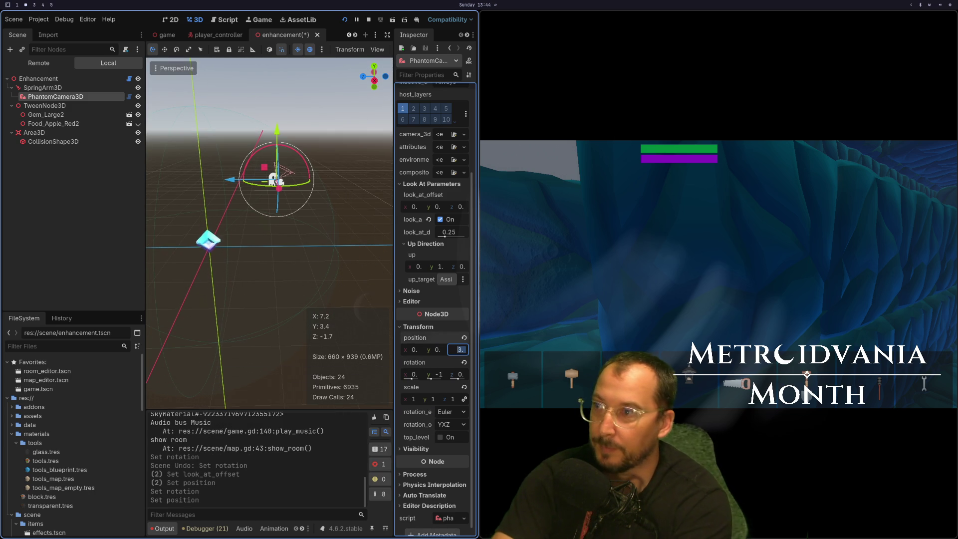
{"action": "mouse_move", "coordinate": [267, 306]}
{"action": "left_mouse_down"}
{"action": "mouse_move", "coordinate": [265, 288]}
{"action": "mouse_move", "coordinate": [283, 300]}
{"action": "mouse_move", "coordinate": [244, 306]}
{"action": "left_mouse_up"}
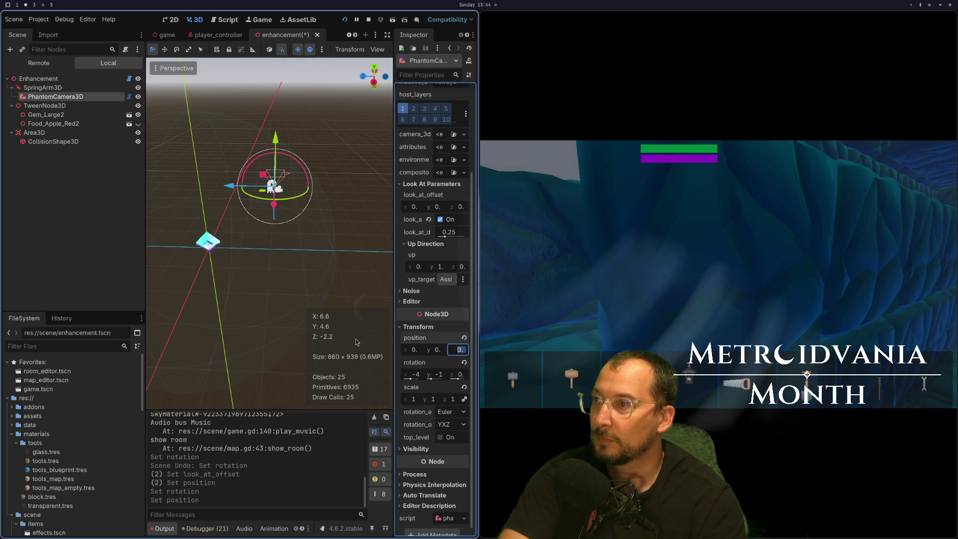
{"action": "type", "text": "4"}
{"action": "key", "text": "Tab"}
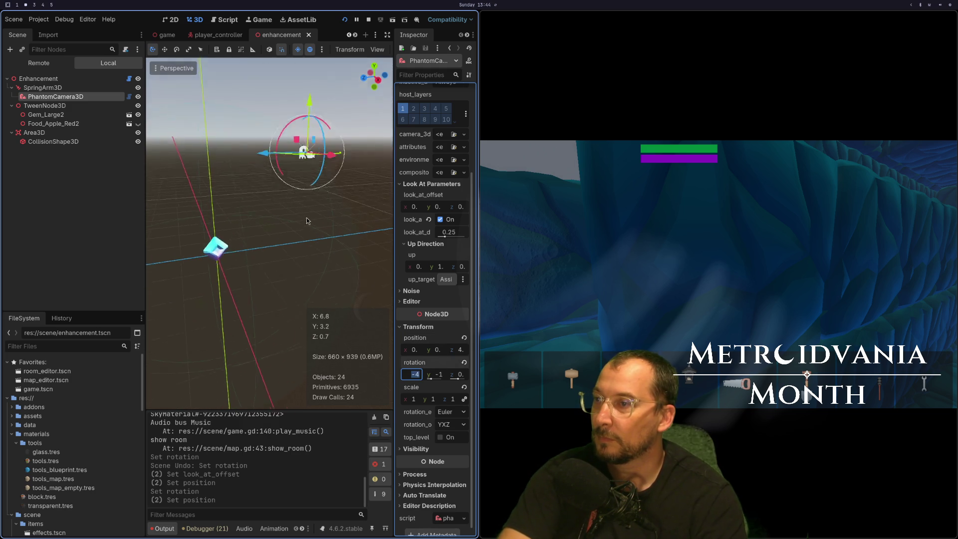
Reselect the PhantomCamera3D and begin choosing a new look-at target.
{"action": "left_click", "coordinate": [119, 79]}
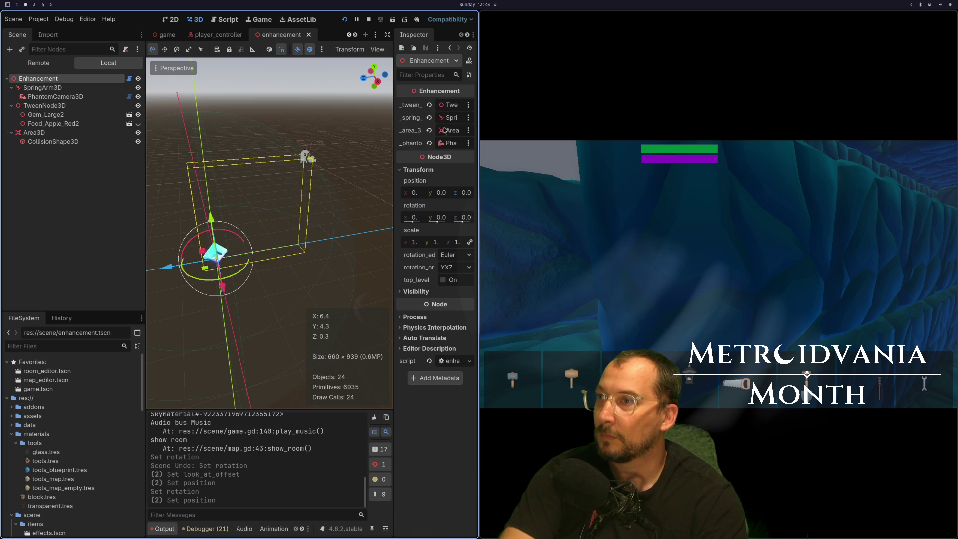
{"action": "left_click", "coordinate": [59, 97]}
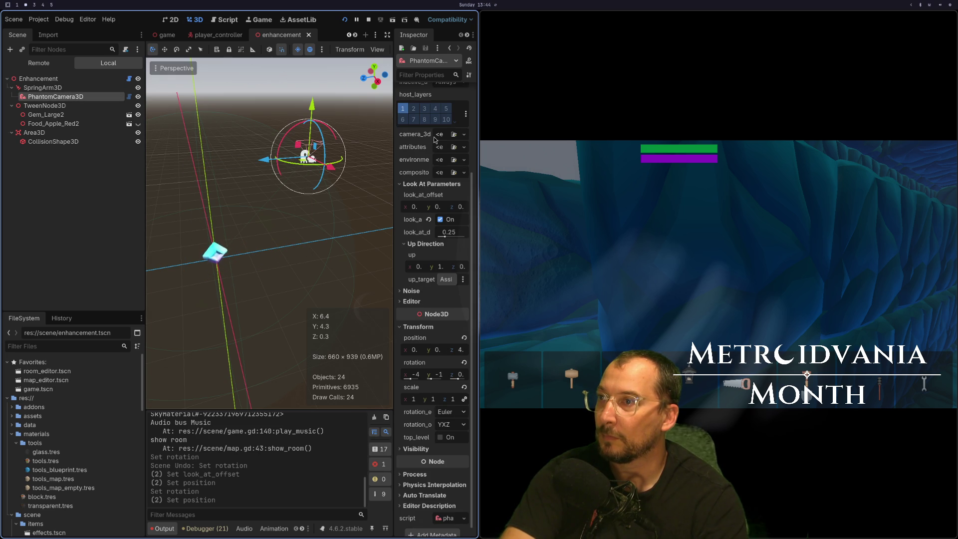
{"action": "scroll", "coordinate": [434, 139], "scroll_direction": "up", "scroll_amount": 5}
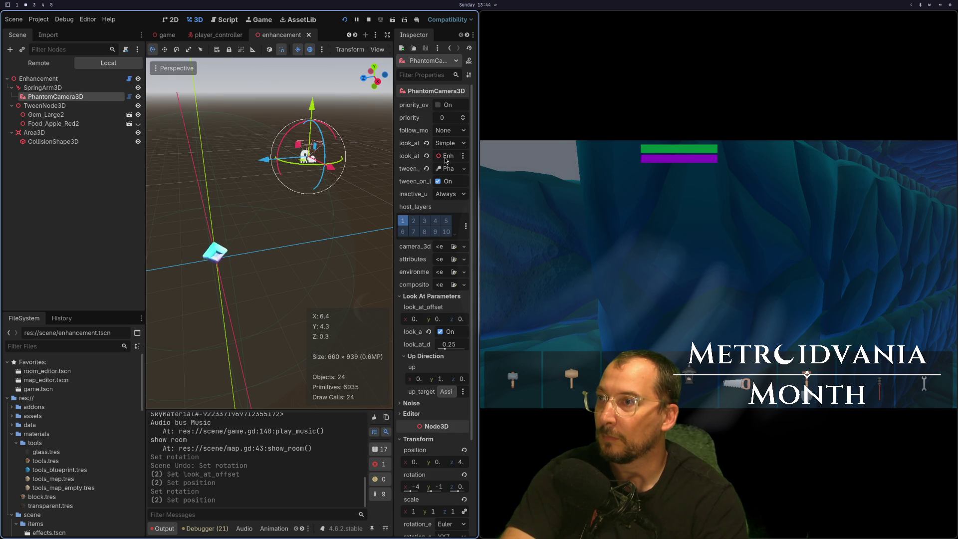
{"action": "left_click", "coordinate": [445, 158]}
Target the Enhancement root for look-at, rotate the camera to 18° yaw, and save.
{"action": "left_click", "coordinate": [216, 187]}
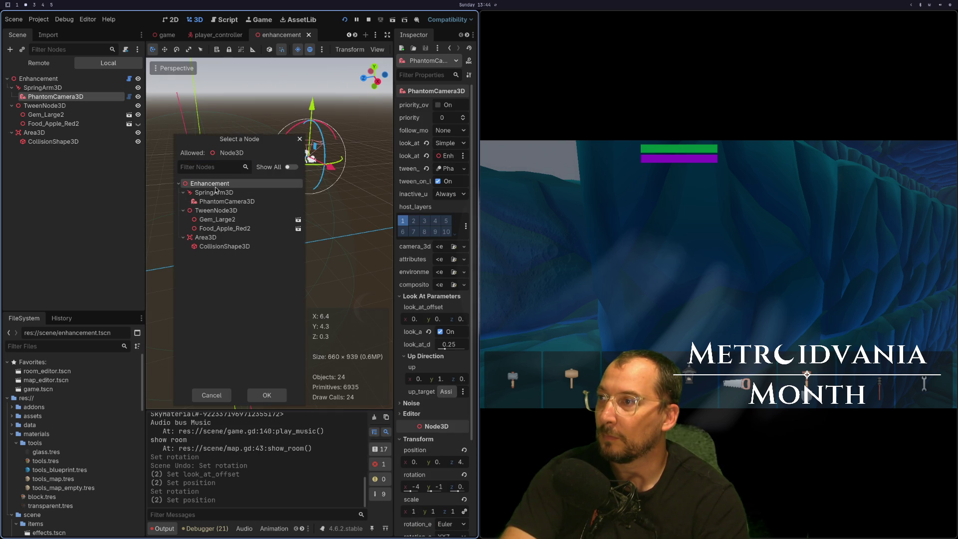
{"action": "left_click", "coordinate": [260, 394]}
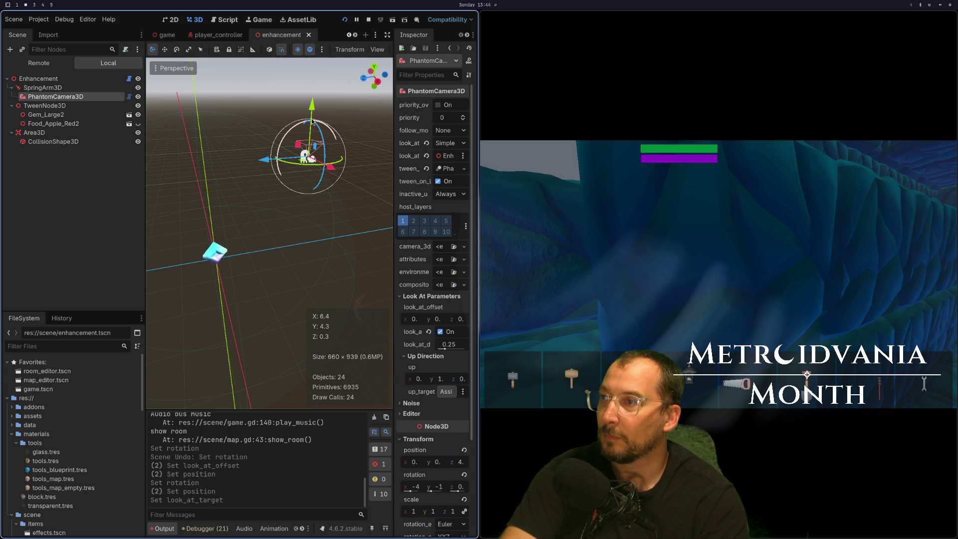
{"action": "left_click_drag", "start_coordinate": [298, 124], "coordinate": [283, 147]}
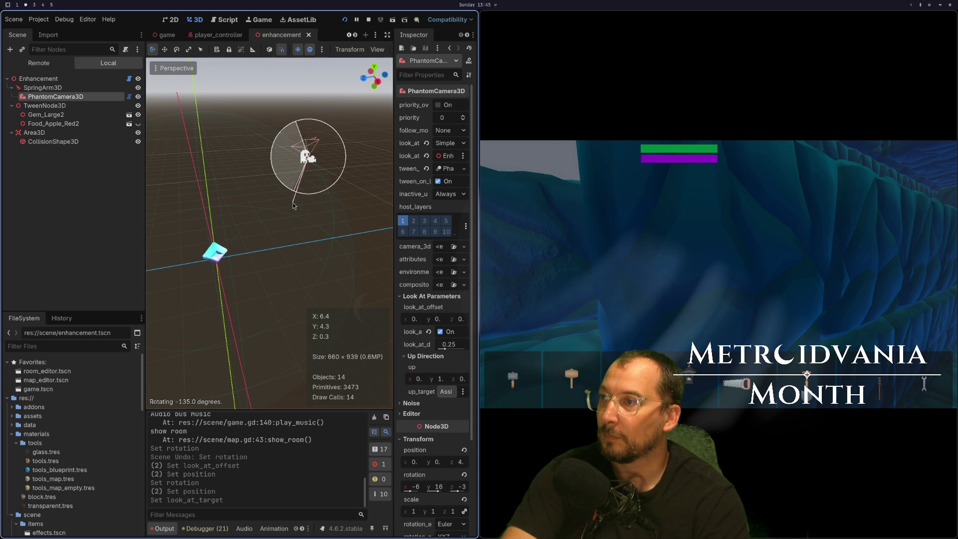
{"action": "left_click_drag", "start_coordinate": [293, 205], "coordinate": [299, 176]}
{"action": "key", "text": "ctrl+s"}
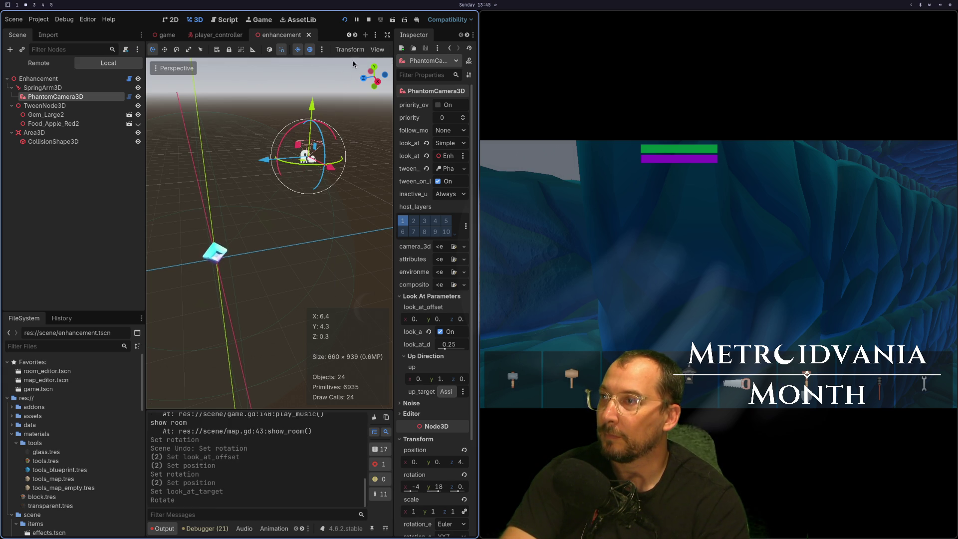
Restart the game to test the camera, then stop it with F8.
{"action": "left_click", "coordinate": [344, 20]}
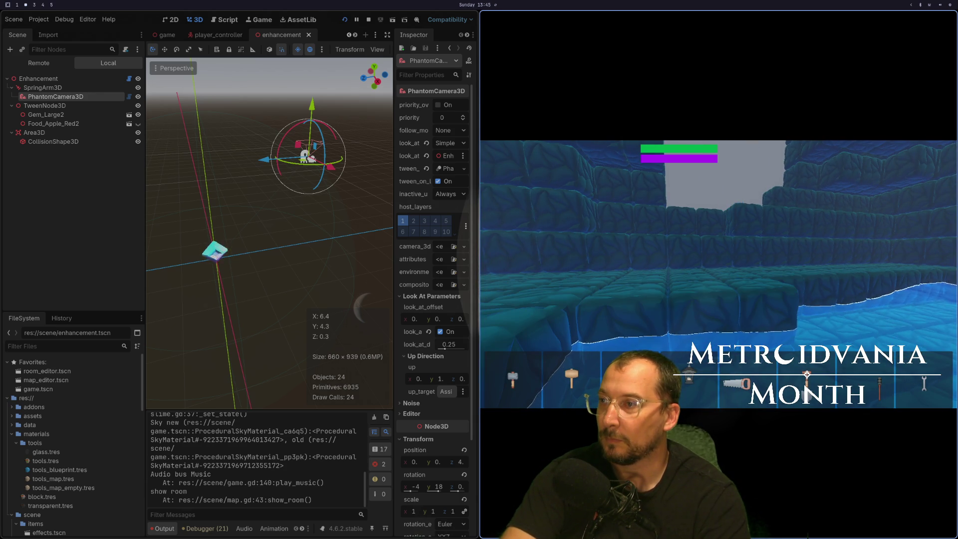
{"action": "key", "text": "Escape"}
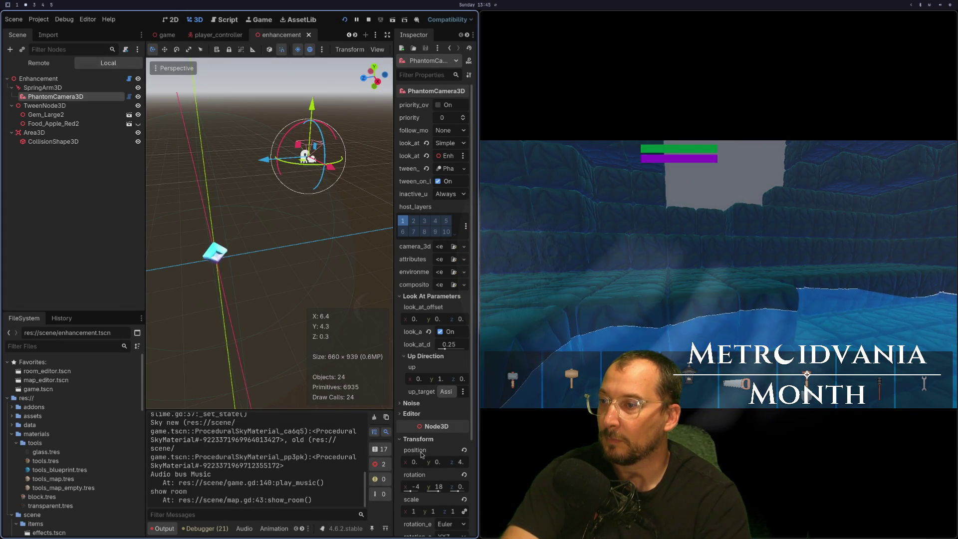
{"action": "scroll", "coordinate": [425, 451], "scroll_direction": "down", "scroll_amount": 5}
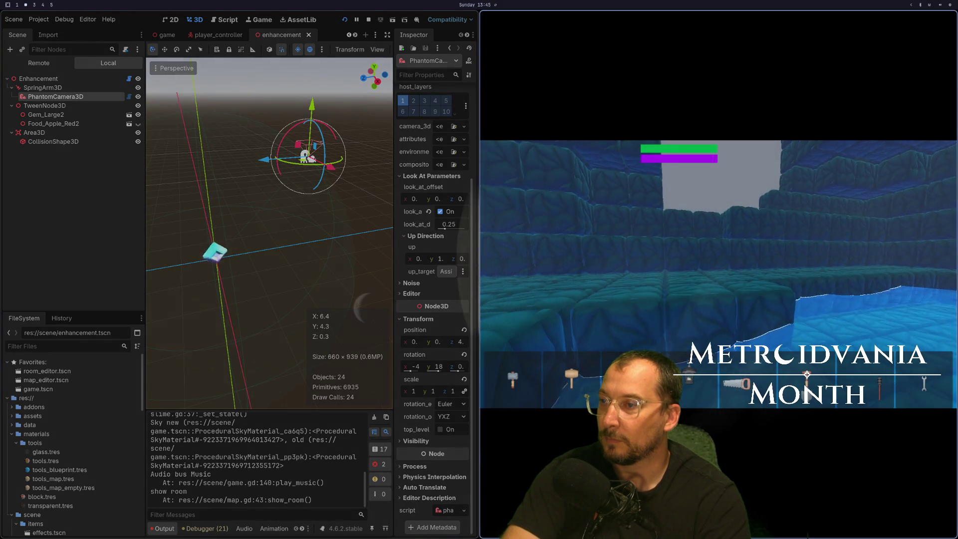
{"action": "key", "text": "F8"}
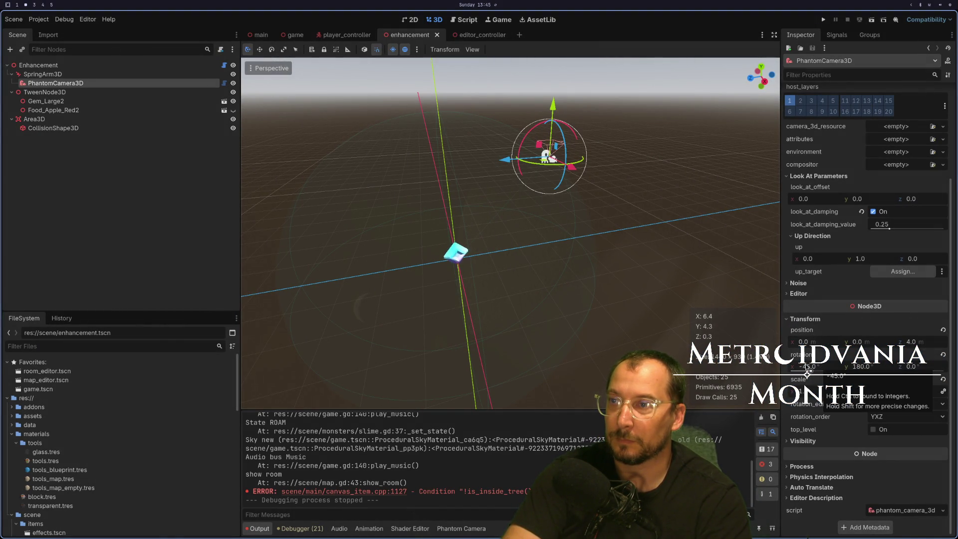
Set the SpringArm3D x rotation to -45, then save and run the game.
{"action": "mouse_move", "coordinate": [564, 275]}
{"action": "left_mouse_down"}
{"action": "mouse_move", "coordinate": [611, 266]}
{"action": "mouse_move", "coordinate": [638, 302]}
{"action": "left_mouse_up"}
{"action": "left_click_drag", "start_coordinate": [809, 376], "coordinate": [807, 374]}
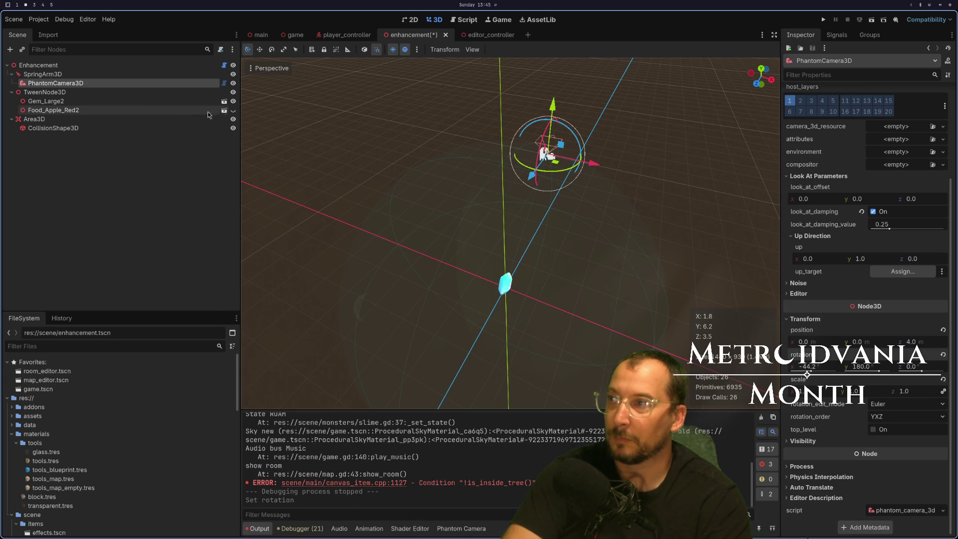
{"action": "left_click", "coordinate": [120, 76]}
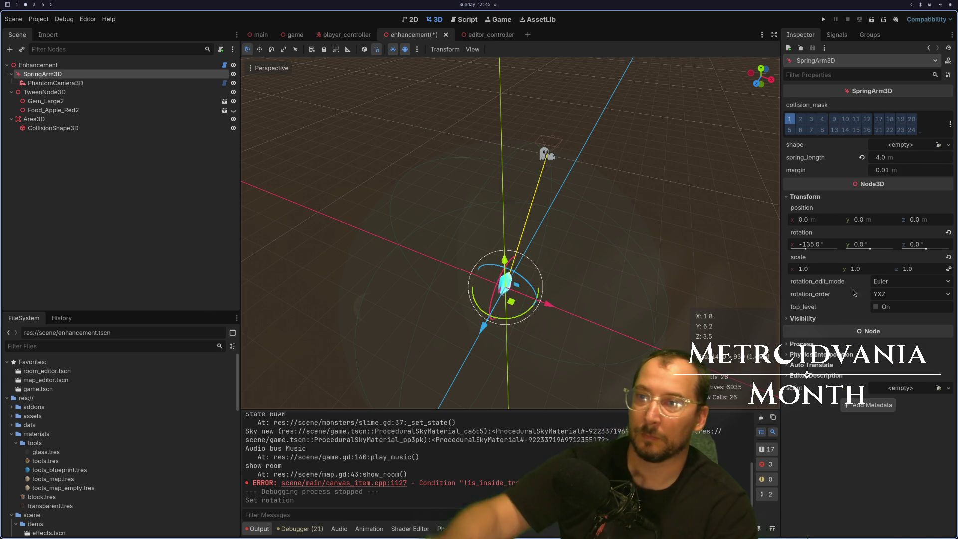
{"action": "left_click_drag", "start_coordinate": [805, 247], "coordinate": [801, 248]}
{"action": "left_click", "coordinate": [817, 248]}
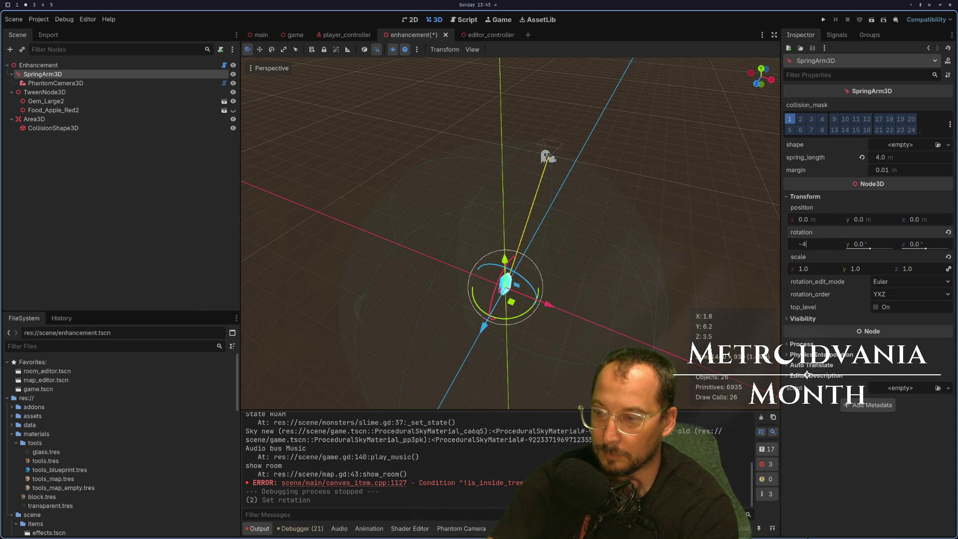
{"action": "type", "text": "5"}
{"action": "key", "text": "Tab"}
{"action": "mouse_move", "coordinate": [592, 221]}
{"action": "left_mouse_down"}
{"action": "mouse_move", "coordinate": [534, 151]}
{"action": "mouse_move", "coordinate": [547, 206]}
{"action": "left_mouse_up"}
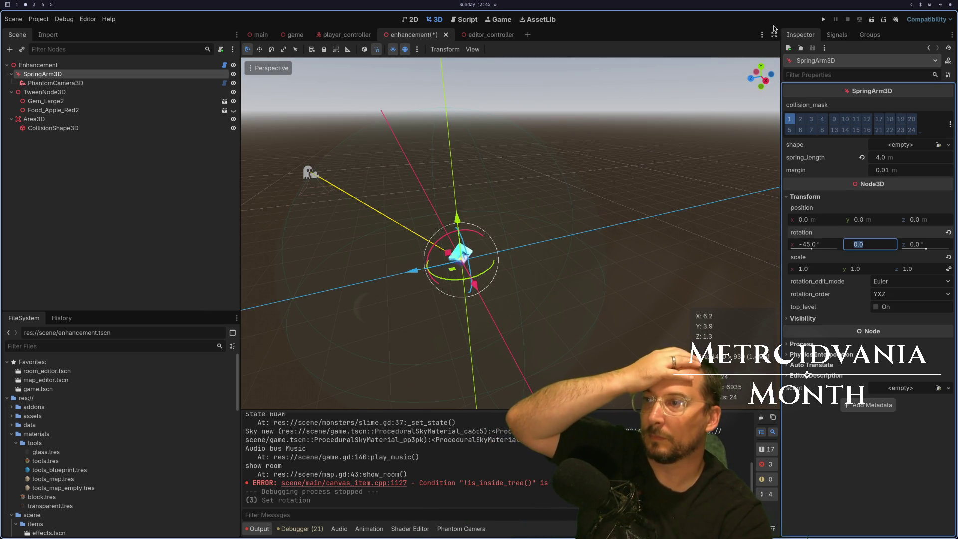
{"action": "left_click", "coordinate": [822, 19]}
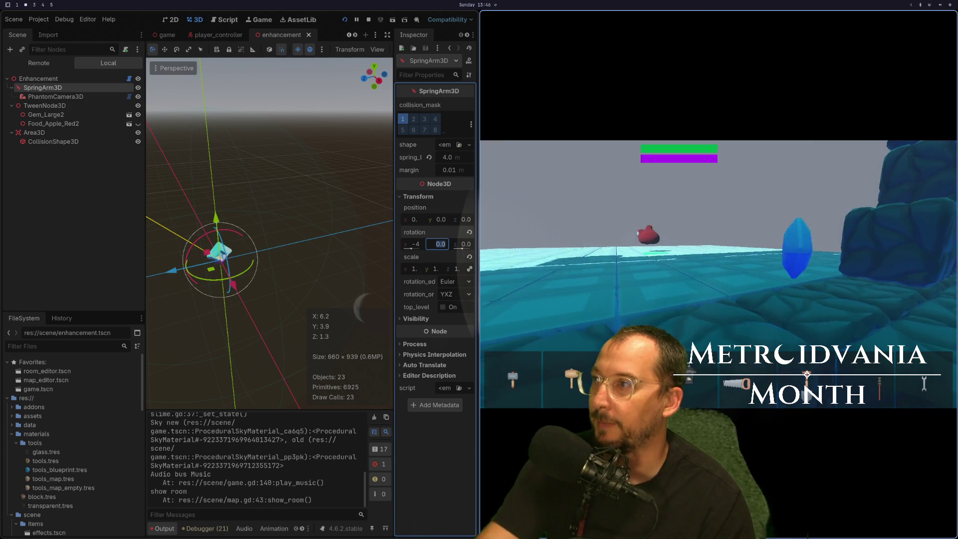
Stop the running game after checking the pickup's camera view.
{"action": "key", "text": "Escape"}
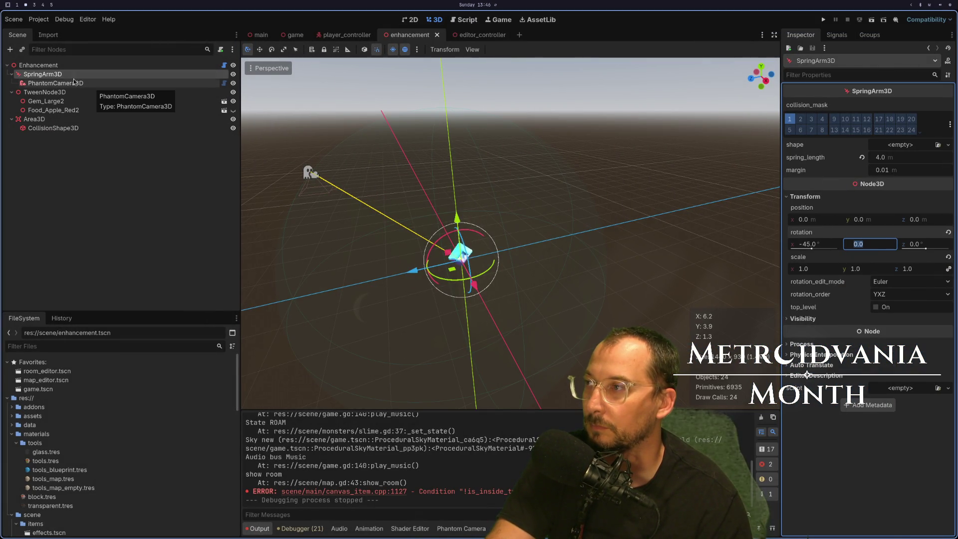
Add a Node3D child under the Enhancement node.
{"action": "right_click", "coordinate": [42, 68]}
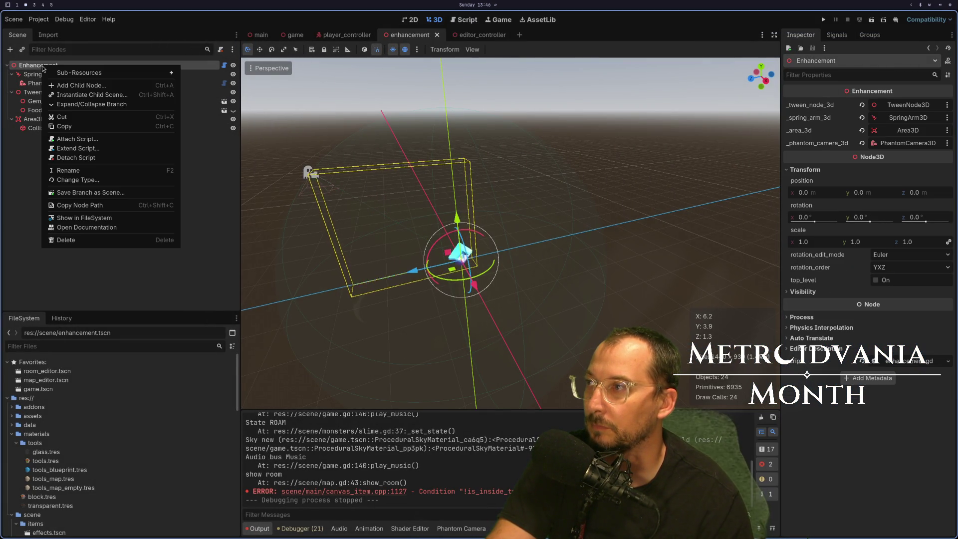
{"action": "left_click", "coordinate": [64, 89]}
{"action": "left_click", "coordinate": [63, 84]}
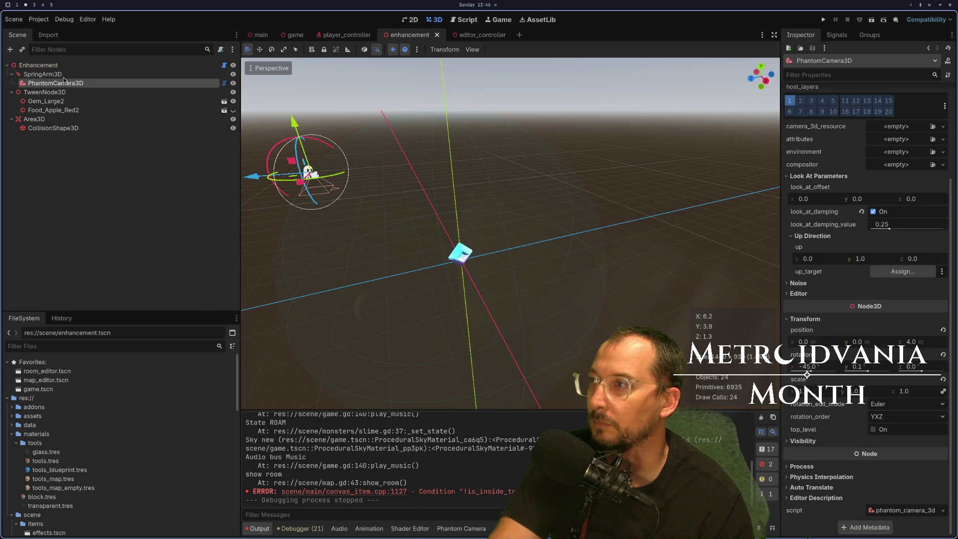
{"action": "left_click", "coordinate": [60, 73]}
{"action": "right_click", "coordinate": [58, 67]}
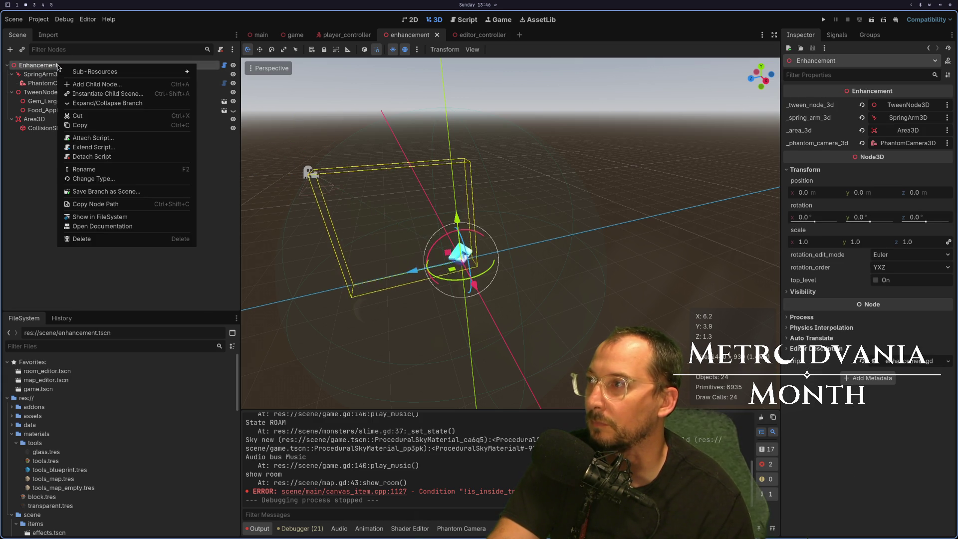
{"action": "left_click", "coordinate": [90, 82]}
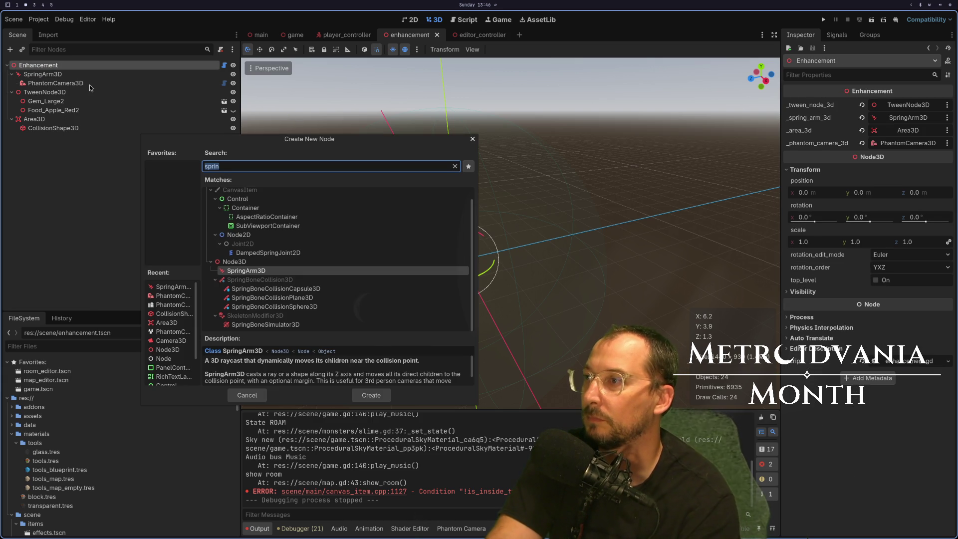
{"action": "type", "text": "bo"}
{"action": "key", "text": "BackSpace"}
{"action": "key", "text": "BackSpace"}
{"action": "type", "text": "no"}
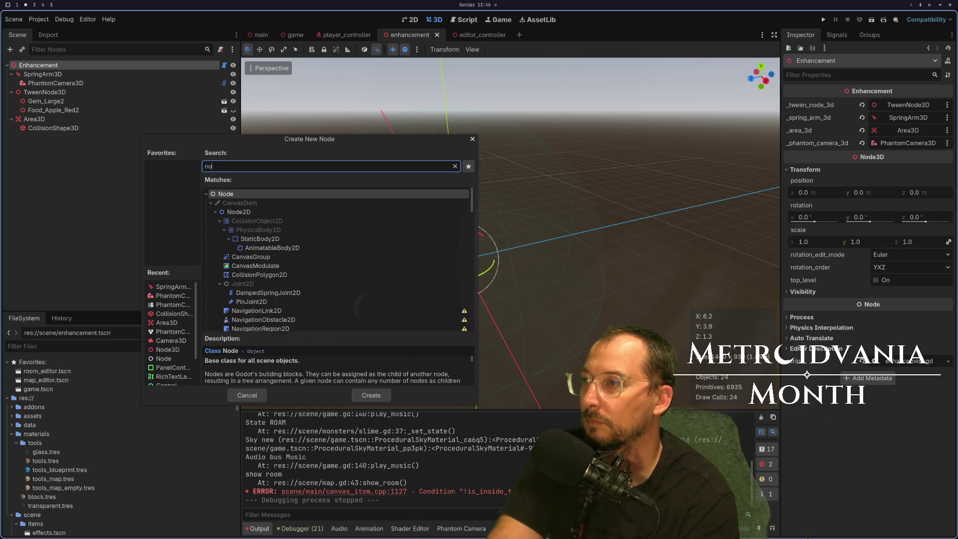
{"action": "type", "text": "de3d"}
{"action": "key", "text": "Return"}
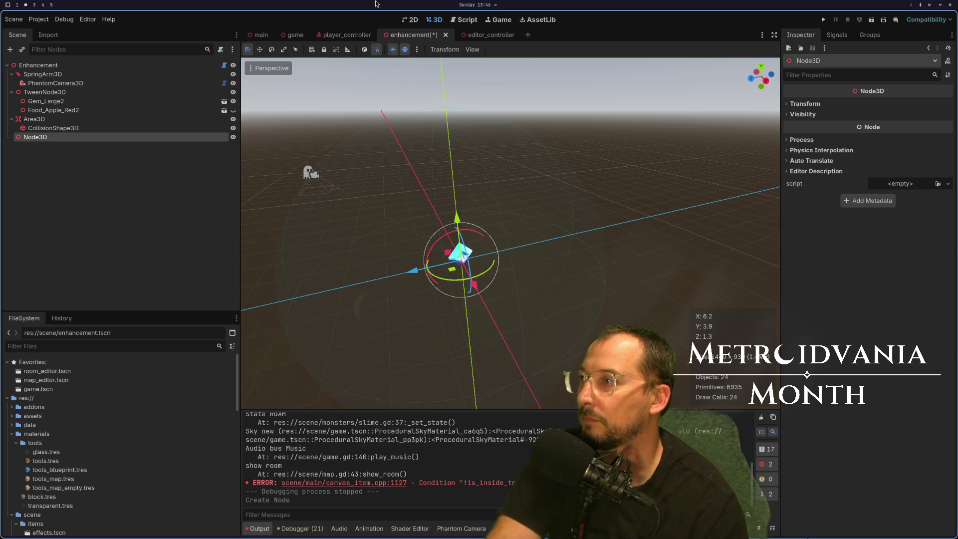
Move the Node3D to first child, nest SpringArm3D in it, rename it GimbleNode3D, and save.
{"action": "left_click", "coordinate": [36, 136]}
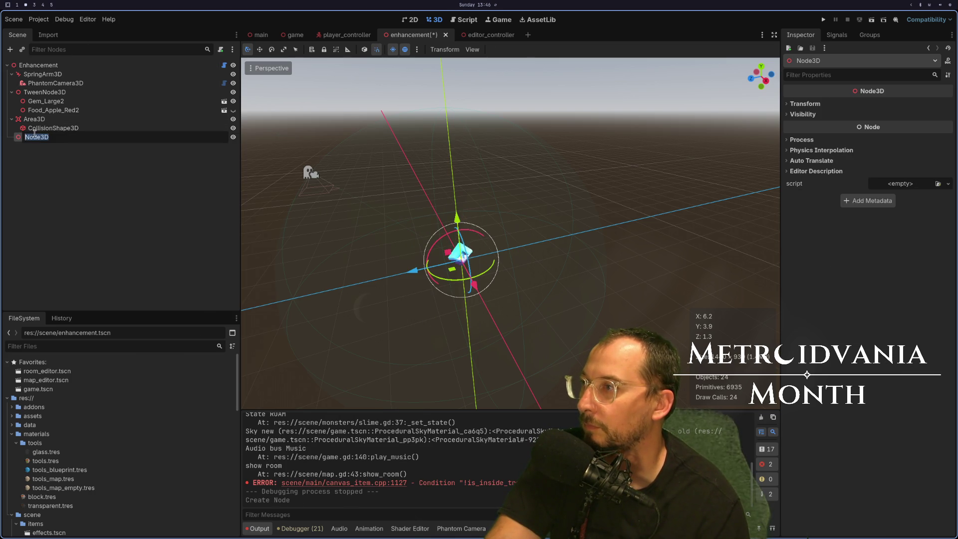
{"action": "left_click", "coordinate": [42, 153]}
{"action": "left_click_drag", "start_coordinate": [36, 137], "coordinate": [47, 73]}
{"action": "left_click", "coordinate": [57, 68]}
{"action": "type", "text": "Gimble"}
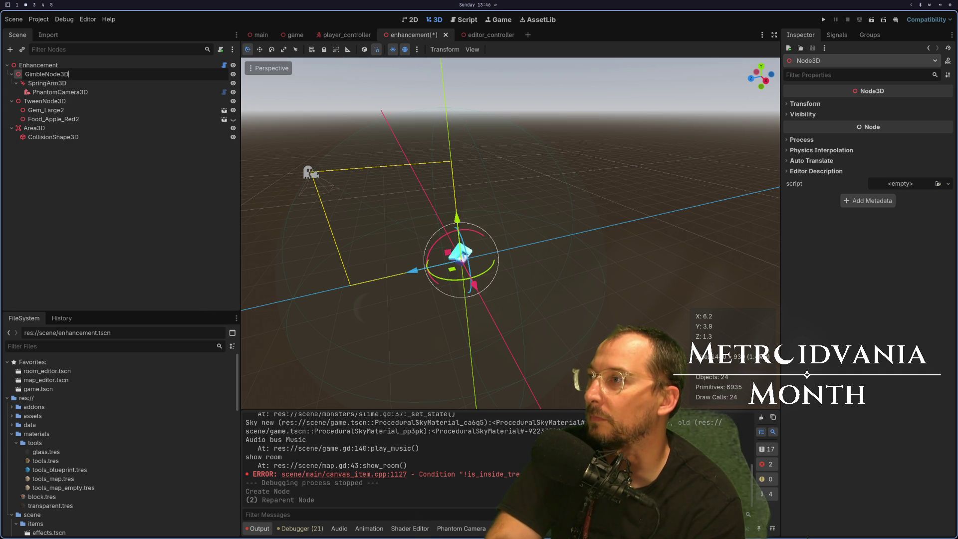
{"action": "key", "text": "Return"}
{"action": "key", "text": "ctrl+s"}
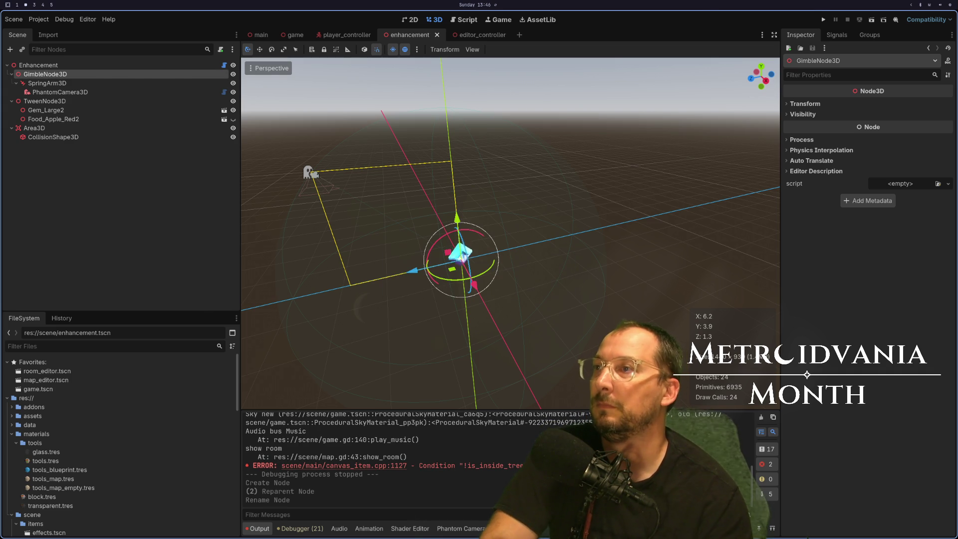
Go to the _spring_arm_3d export line in enhancement.gd.
{"action": "key", "text": "super+1"}
{"action": "left_click", "coordinate": [300, 154]}
{"action": "left_click", "coordinate": [252, 108]}
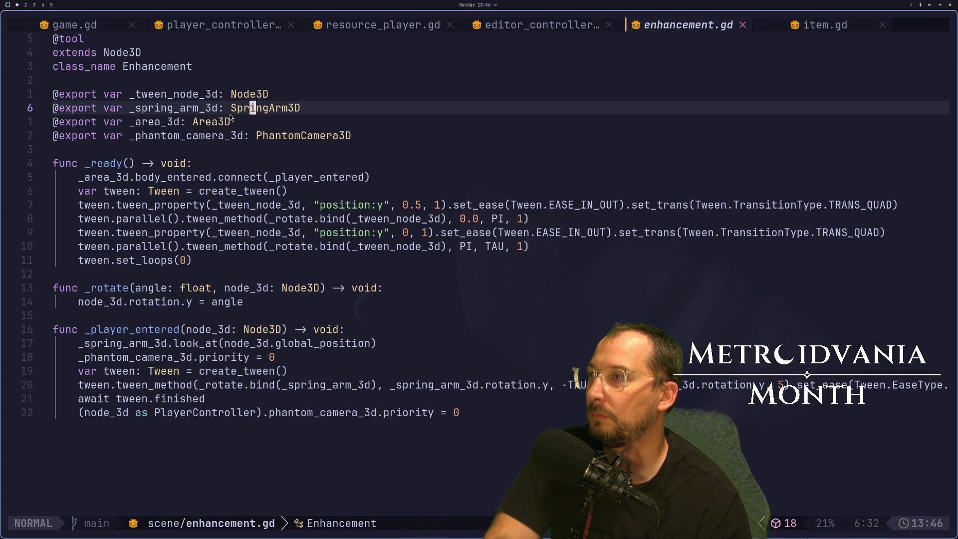
Rename the _spring_arm_3d variable to _gimble_node_3d with the LSP rename.
{"action": "key", "text": "space"}
{"action": "key", "text": "c"}
{"action": "key", "text": "r"}
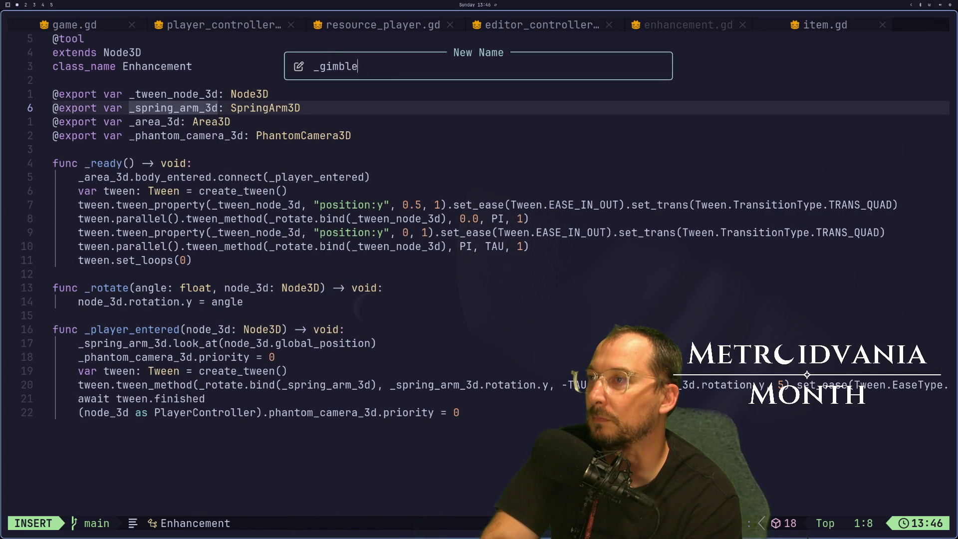
{"action": "type", "text": "de_3"}
{"action": "key", "text": "Return"}
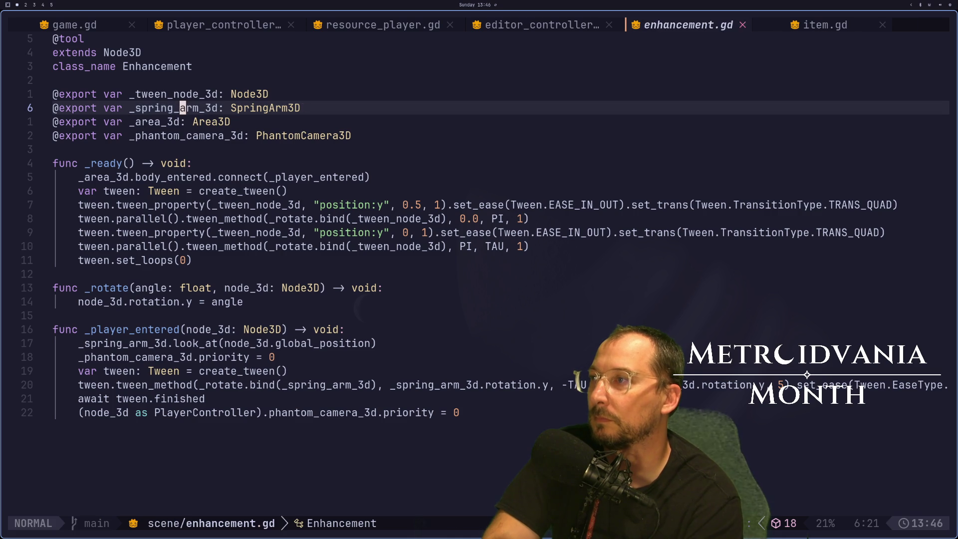
Change the variable's type annotation to Node3D.
{"action": "key", "text": "l"}
{"action": "type", "text": "WD"}
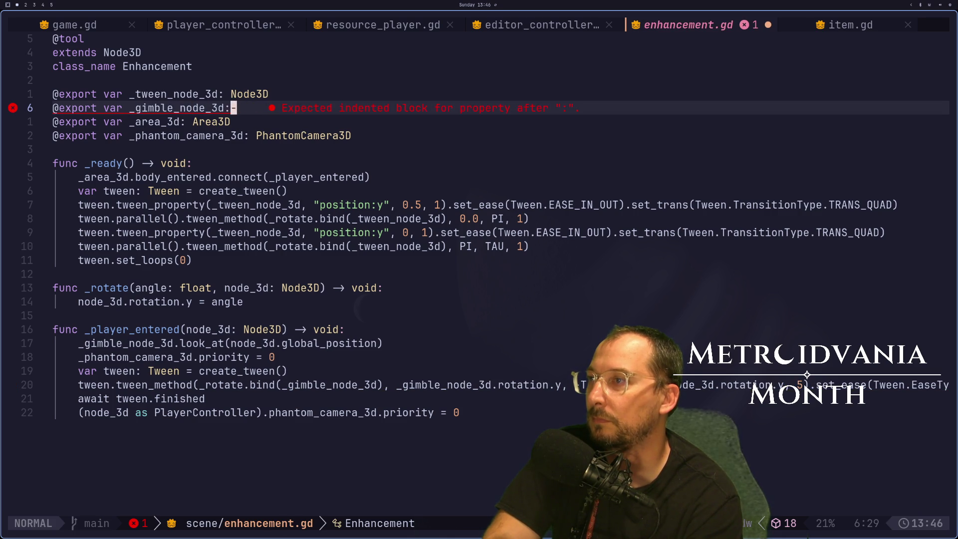
{"action": "type", "text": "aGim"}
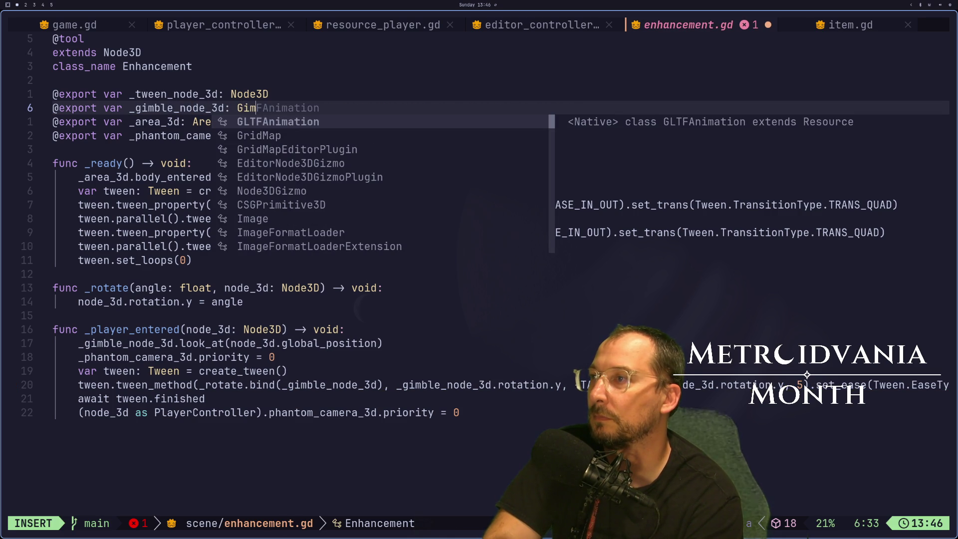
{"action": "type", "text": "bleNode"}
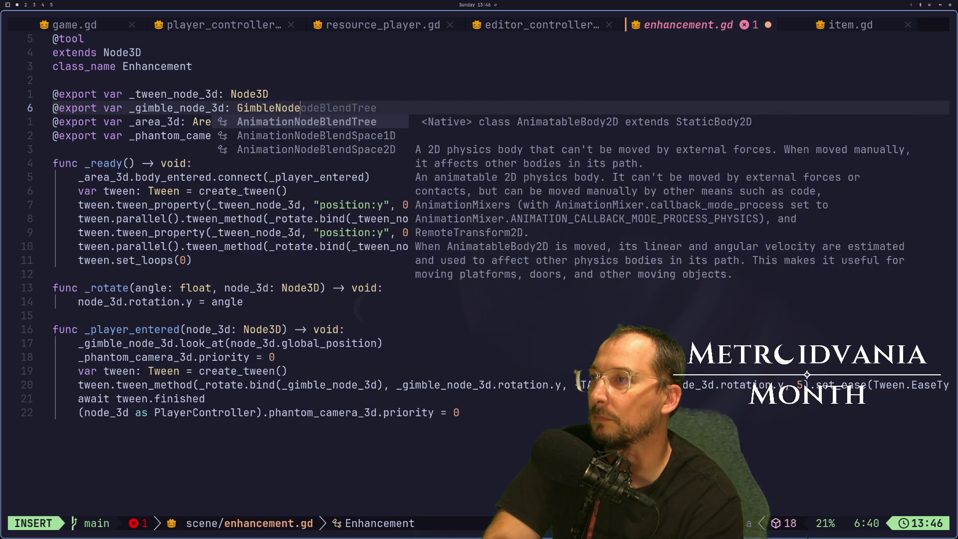
{"action": "key", "text": "BackSpace"}
{"action": "key", "text": "BackSpace"}
{"action": "key", "text": "BackSpace"}
{"action": "type", "text": "Node"}
{"action": "key", "text": "Tab"}
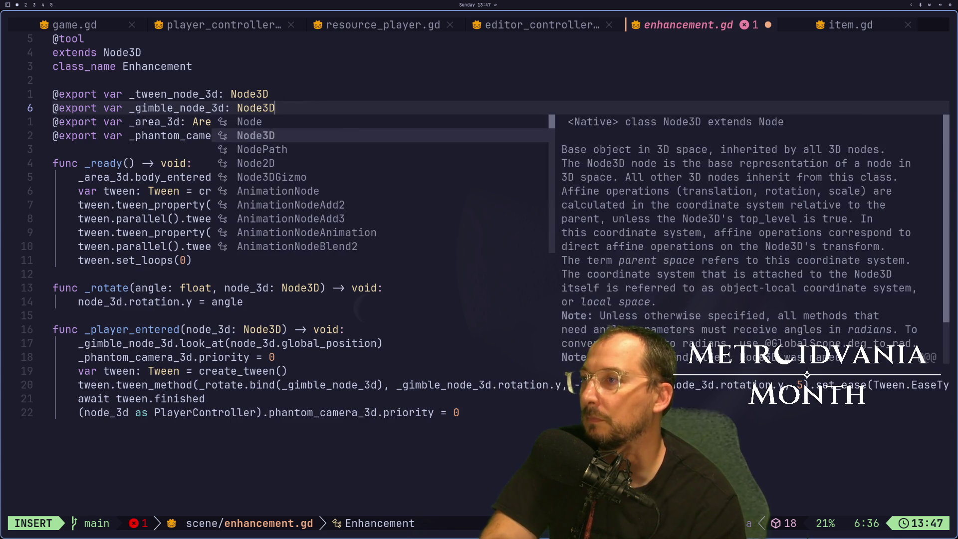
{"action": "key", "text": "Escape"}
{"action": "key", "text": "shift+l"}
Save enhancement.gd with :w and return to Godot.
{"action": "key", "text": "shift+h"}
{"action": "key", "text": "colon"}
{"action": "type", "text": "w"}
{"action": "key", "text": "Return"}
{"action": "key", "text": "super+2"}
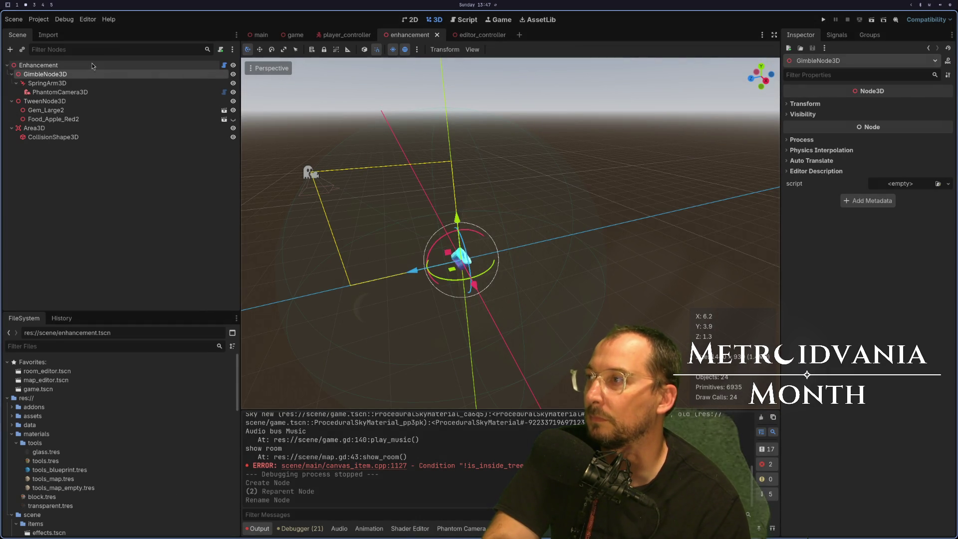
Assign GimbleNode3D to the Enhancement node's _gimble_node_3d export.
{"action": "left_click", "coordinate": [38, 65]}
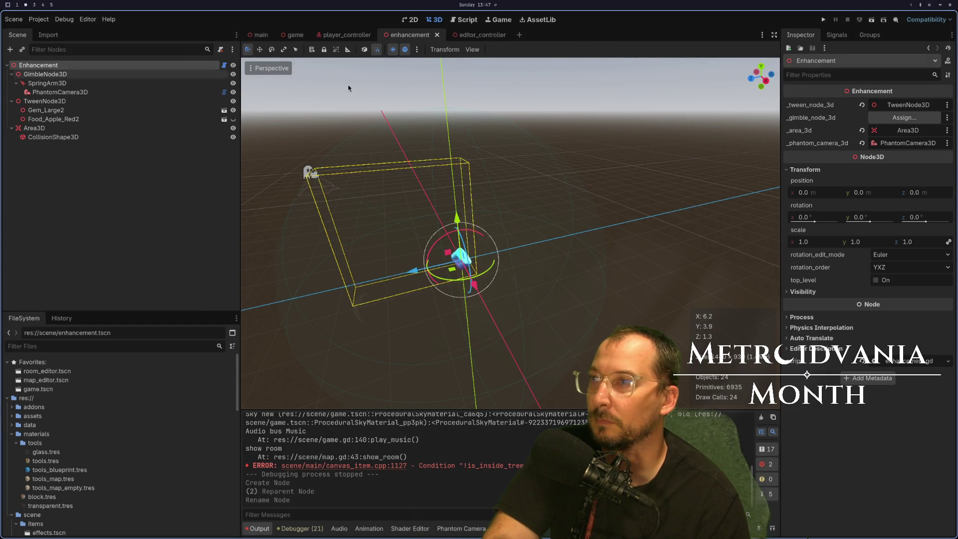
{"action": "left_click", "coordinate": [873, 118]}
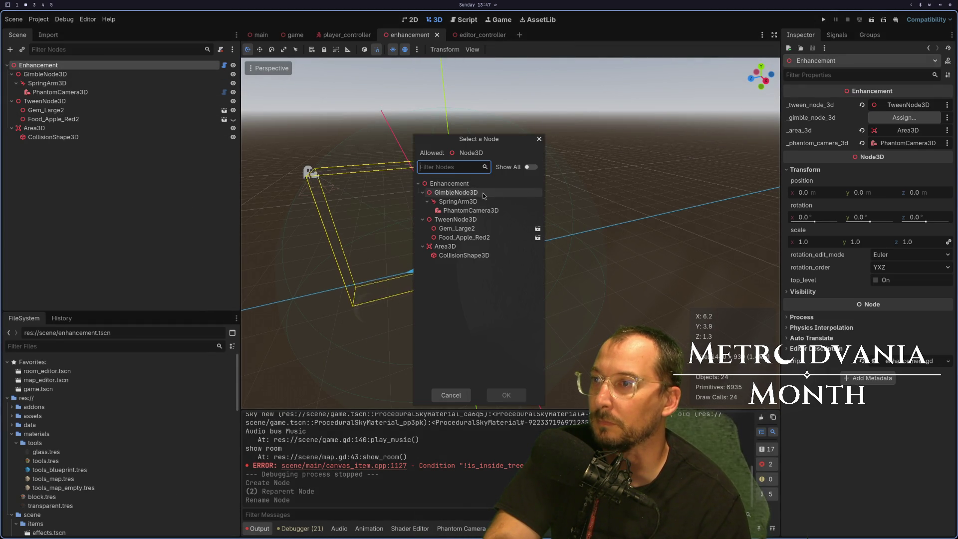
{"action": "double_click", "coordinate": [456, 192]}
Run the project to test the gimbal camera, then stop it.
{"action": "mouse_move", "coordinate": [550, 154]}
{"action": "left_mouse_down"}
{"action": "mouse_move", "coordinate": [620, 163]}
{"action": "mouse_move", "coordinate": [594, 174]}
{"action": "left_mouse_up"}
{"action": "key", "text": "F5"}
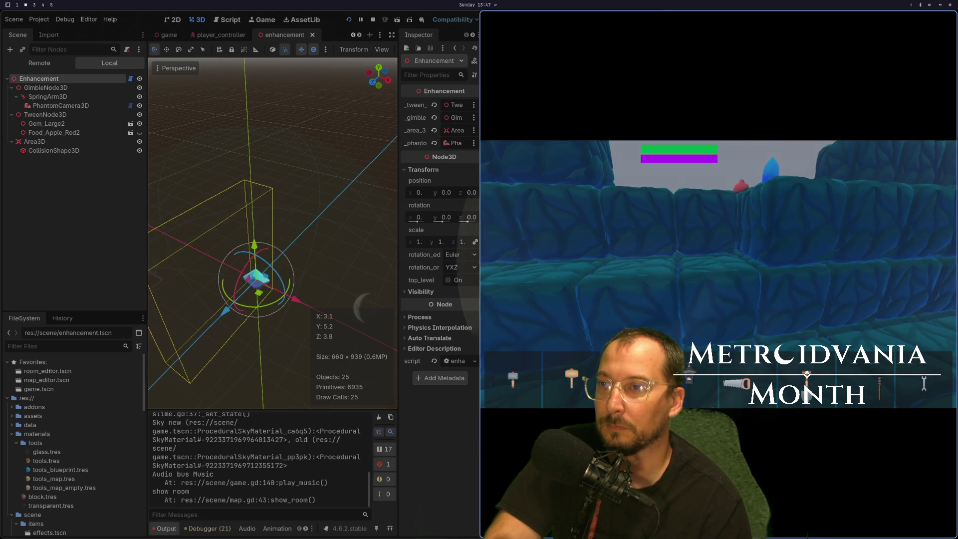
{"action": "key", "text": "F8"}
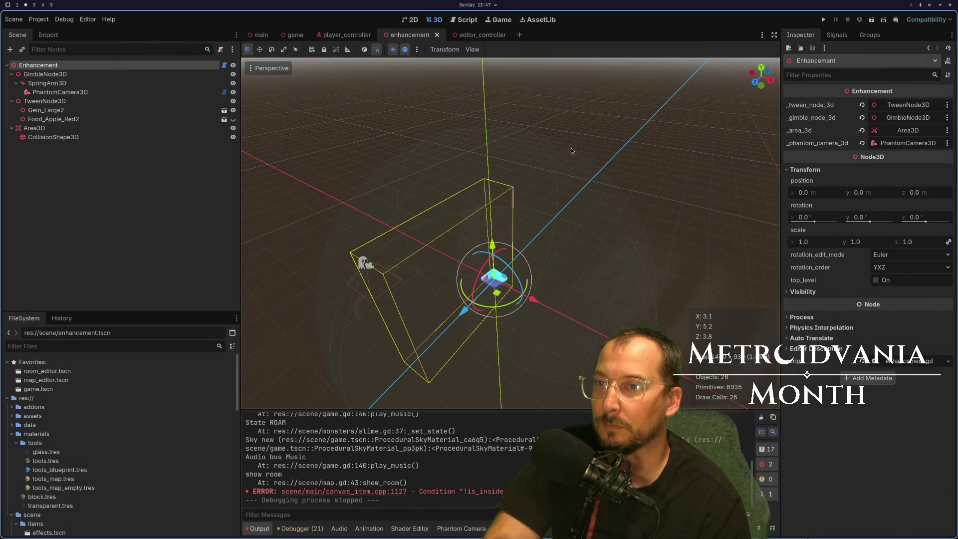
{"action": "left_click", "coordinate": [34, 93]}
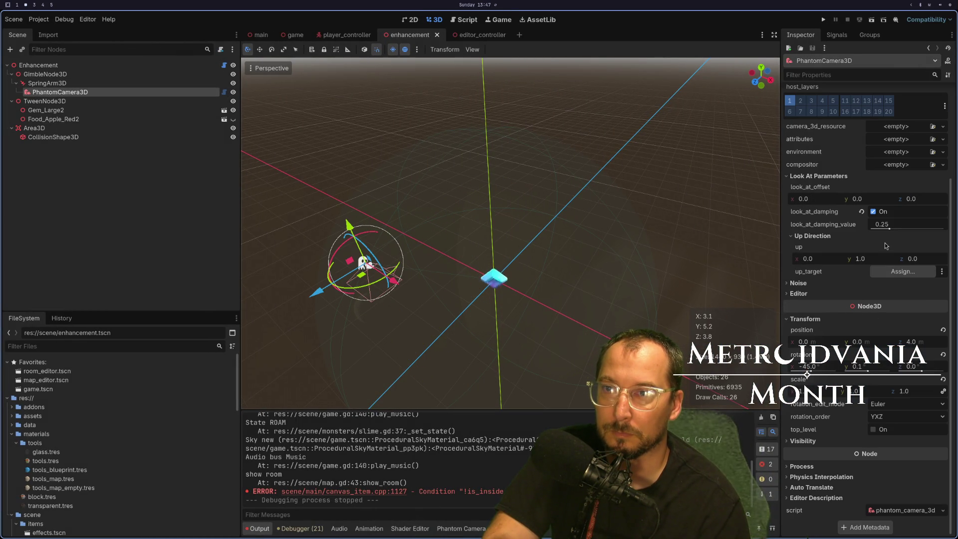
Raise the camera's look-at damping to 0.518, save, and confirm SpringArm3D's -45 x rotation.
{"action": "left_click_drag", "start_coordinate": [890, 230], "coordinate": [899, 230]}
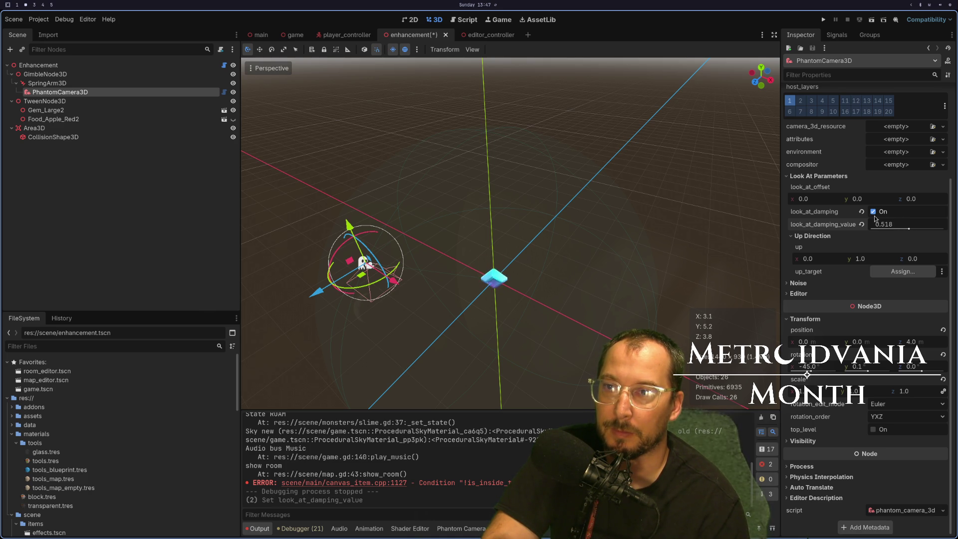
{"action": "key", "text": "ctrl+s"}
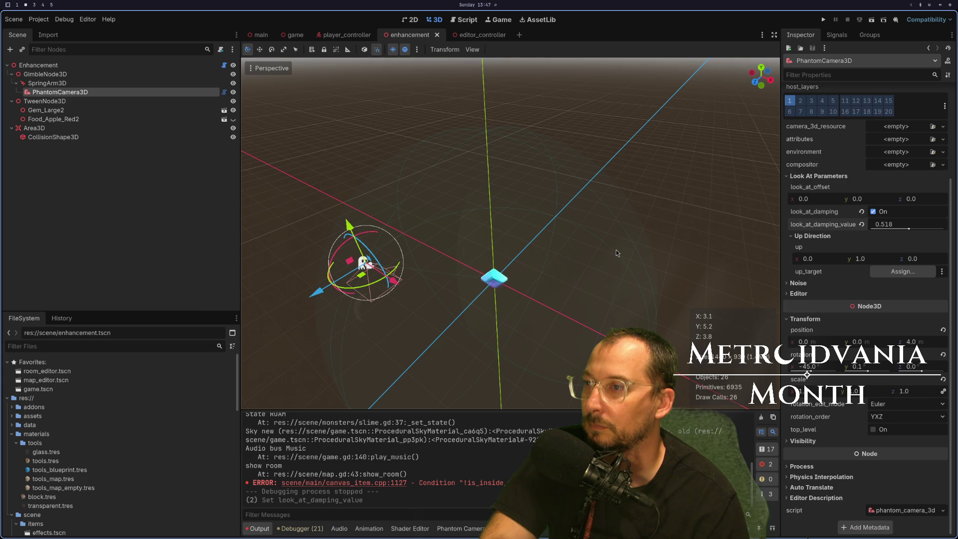
{"action": "left_click", "coordinate": [126, 84]}
{"action": "left_click", "coordinate": [829, 245]}
{"action": "key", "text": "Return"}
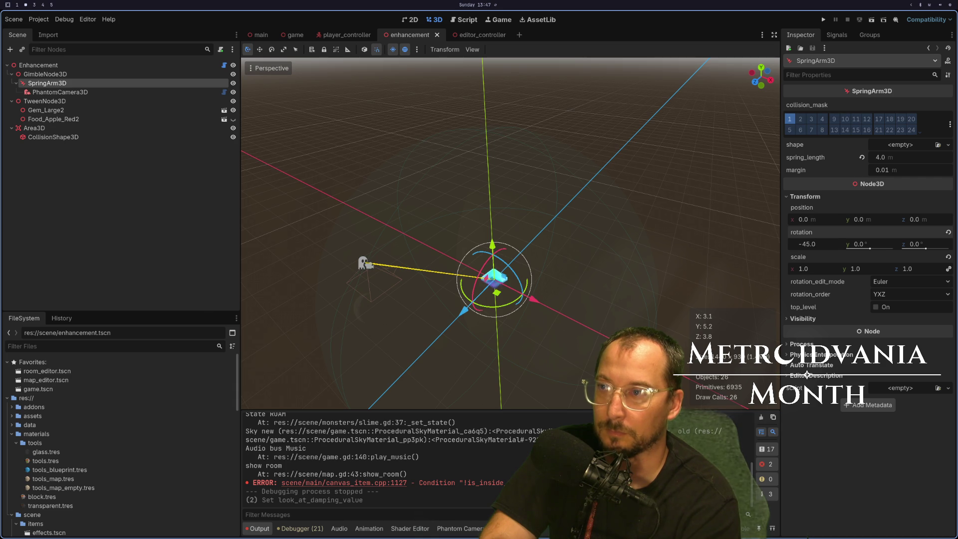
Set the GimbleNode3D y rotation to 180° and save the scene.
{"action": "left_click", "coordinate": [83, 74]}
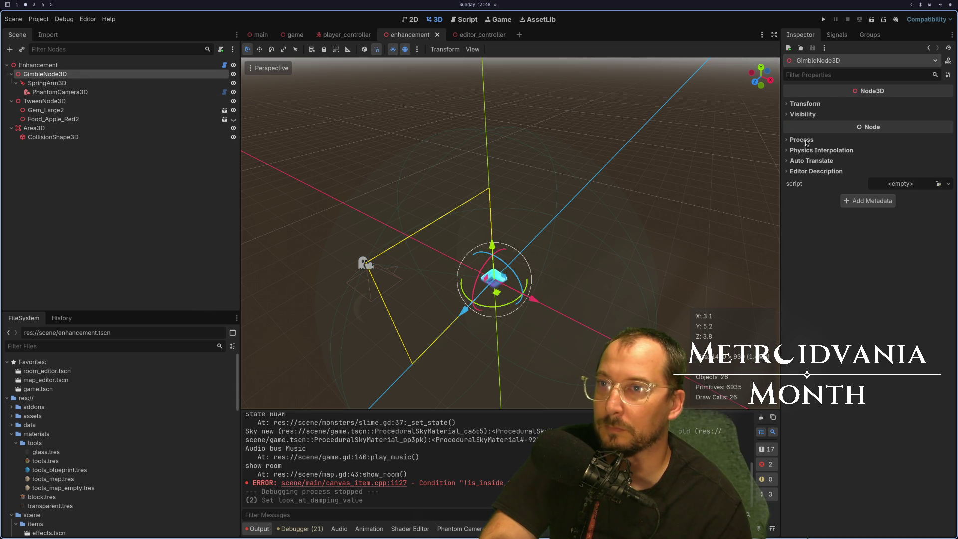
{"action": "left_click", "coordinate": [794, 105]}
{"action": "mouse_move", "coordinate": [872, 156]}
{"action": "left_mouse_down"}
{"action": "mouse_move", "coordinate": [855, 155]}
{"action": "mouse_move", "coordinate": [864, 156]}
{"action": "left_mouse_up"}
{"action": "type", "text": "180"}
{"action": "key", "text": "Return"}
{"action": "key", "text": "ctrl+s"}
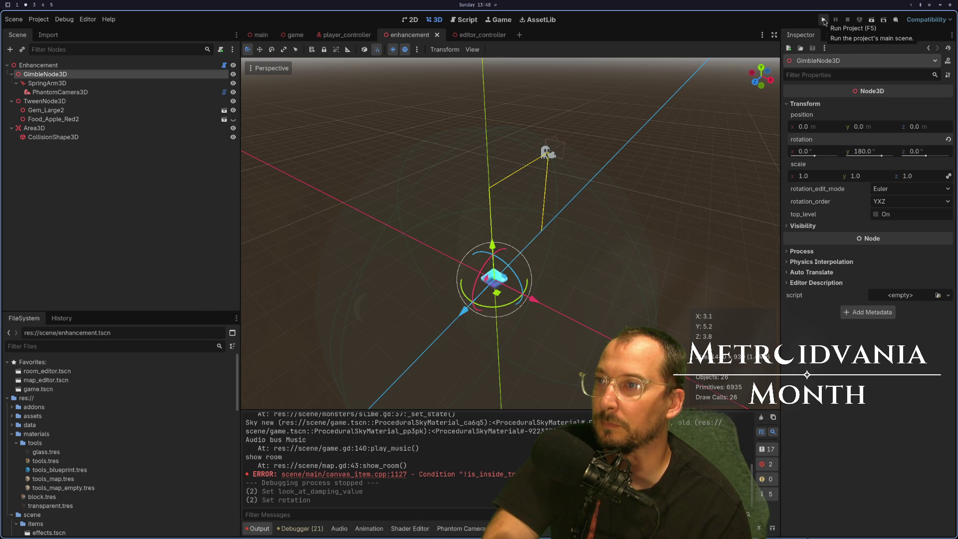
After checking the script, revert the gimbal's y rotation to 0° and save.
{"action": "key", "text": "super+1"}
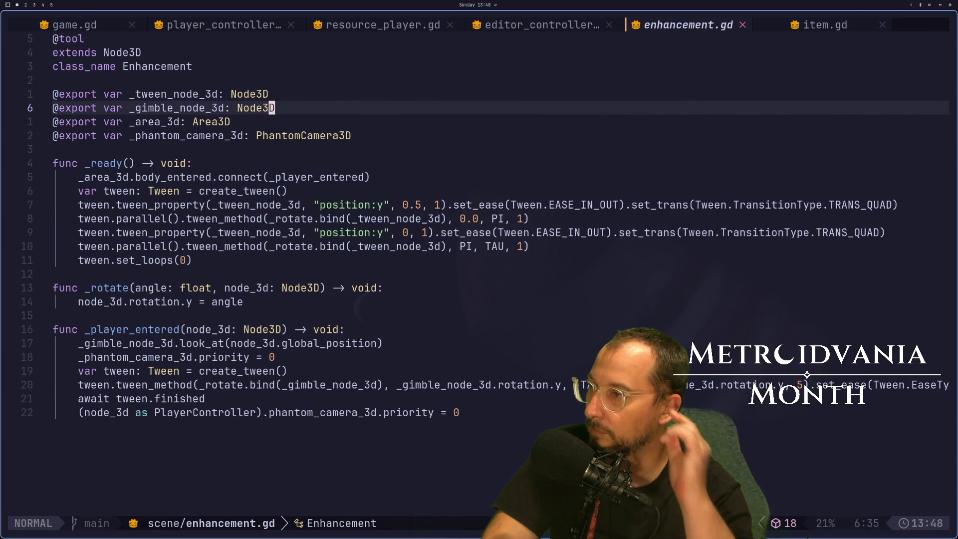
{"action": "key", "text": "super+2"}
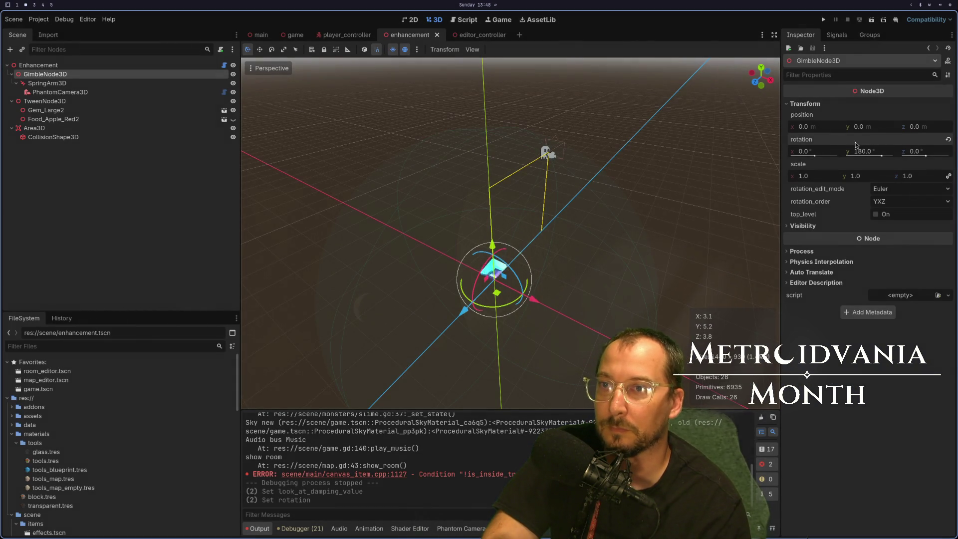
{"action": "left_click", "coordinate": [949, 141]}
{"action": "key", "text": "ctrl+s"}
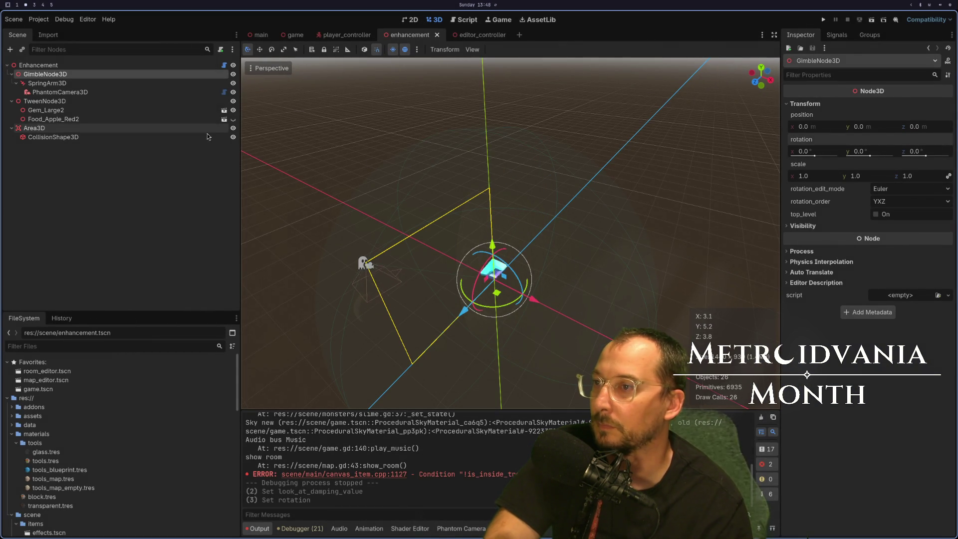
Set the SpringArm3D's X rotation to -135° and run the game to test the orbiting camera.
{"action": "left_click", "coordinate": [125, 83]}
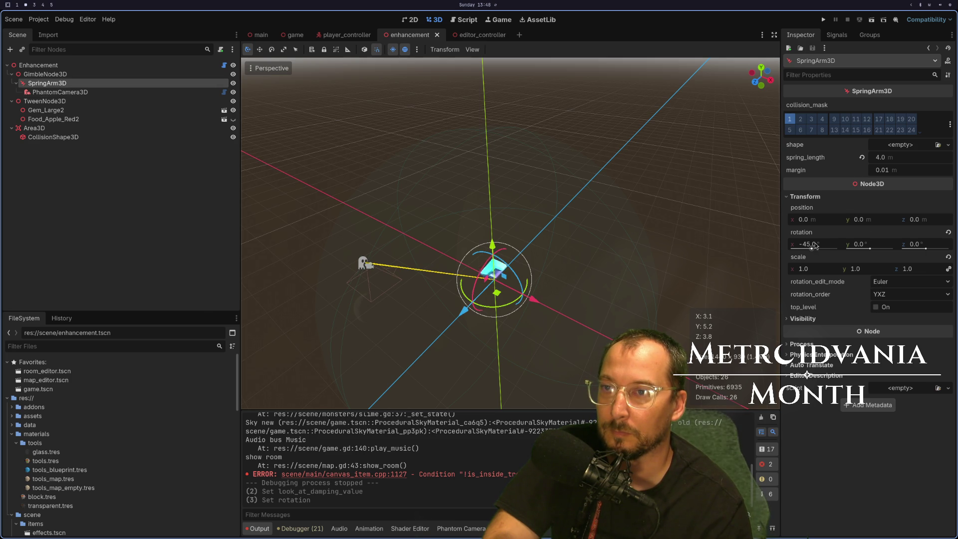
{"action": "left_click_drag", "start_coordinate": [812, 248], "coordinate": [807, 248]}
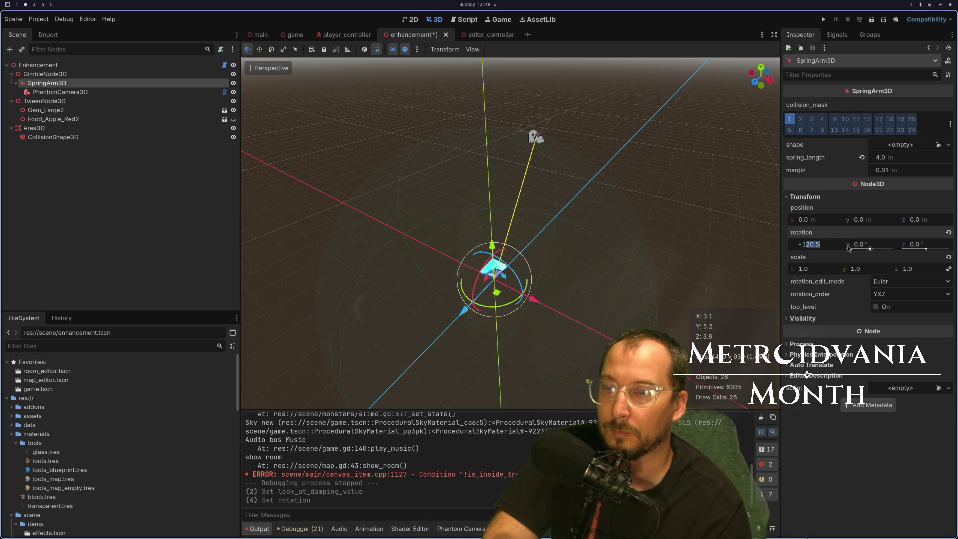
{"action": "type", "text": "3"}
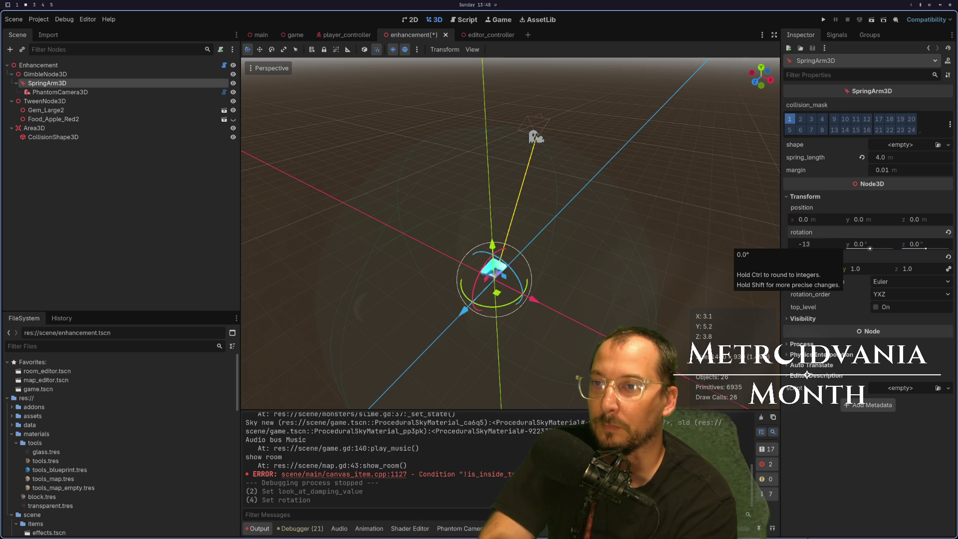
{"action": "key", "text": "Return"}
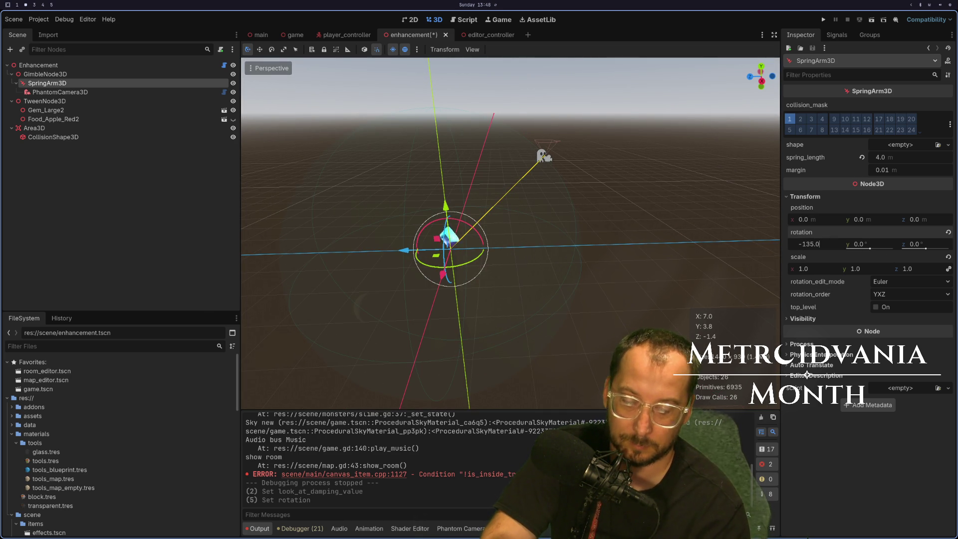
{"action": "type", "text": "45"}
{"action": "key", "text": "Return"}
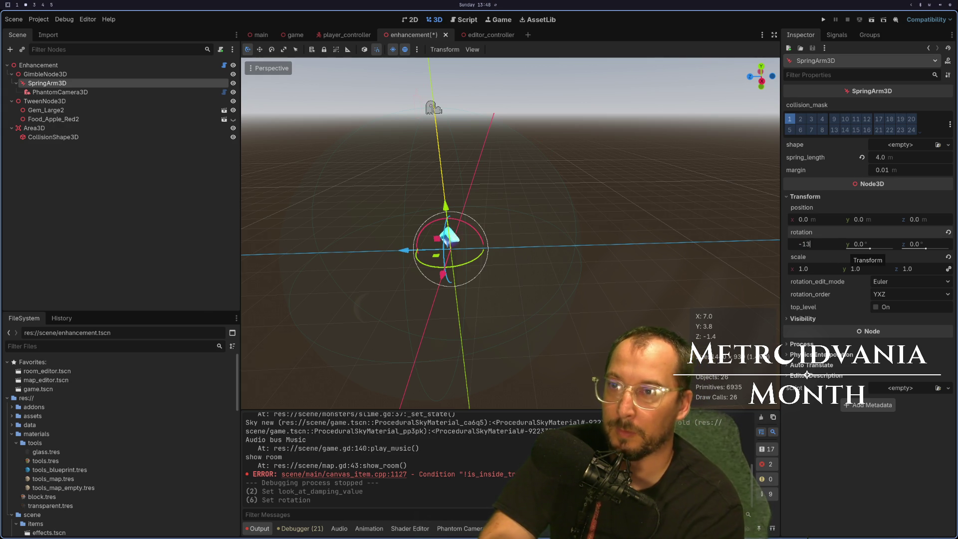
{"action": "type", "text": "5"}
{"action": "key", "text": "Return"}
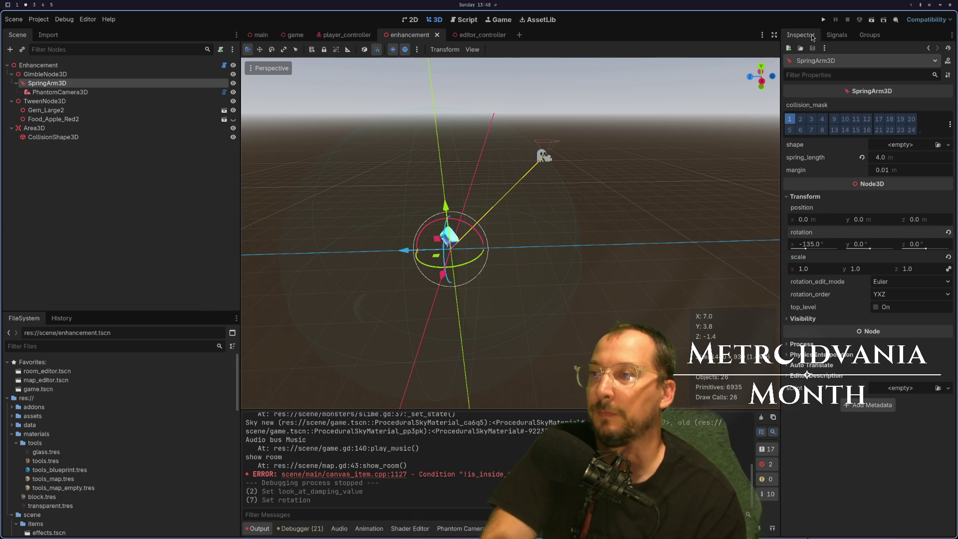
{"action": "left_click", "coordinate": [822, 20]}
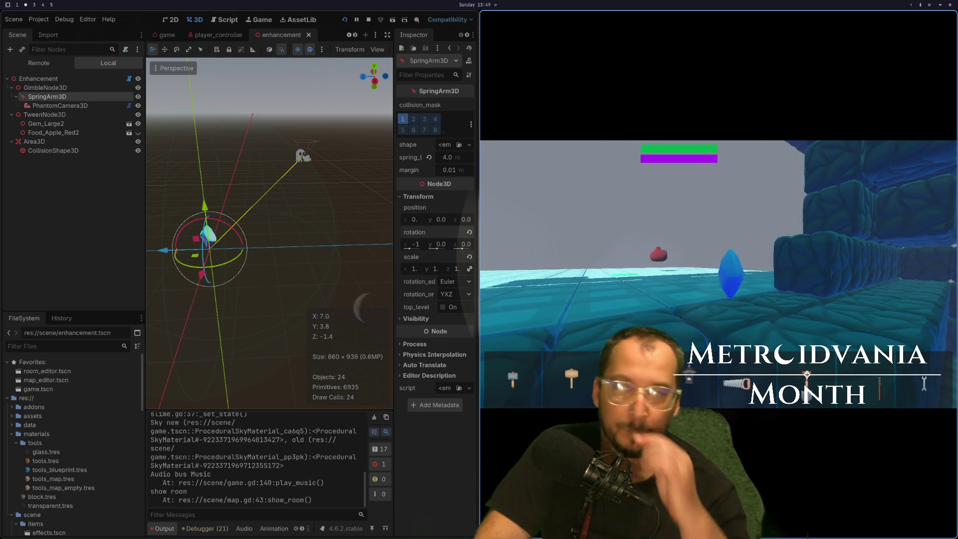
{"action": "key", "text": "alt+F4"}
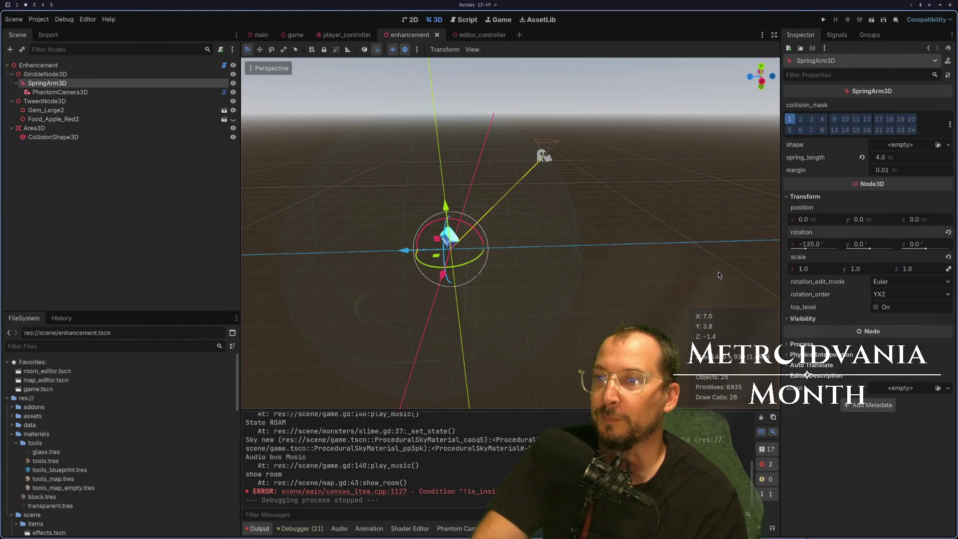
Review the tween easing cheat sheet on the notes workspace, then return to the Godot enhancement scene.
{"action": "key", "text": "super+4"}
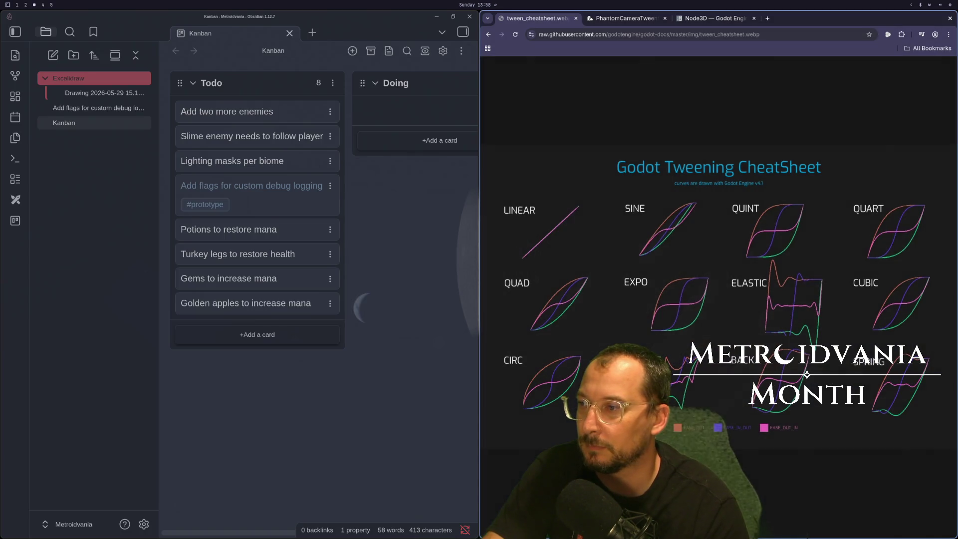
{"action": "key", "text": "super+2"}
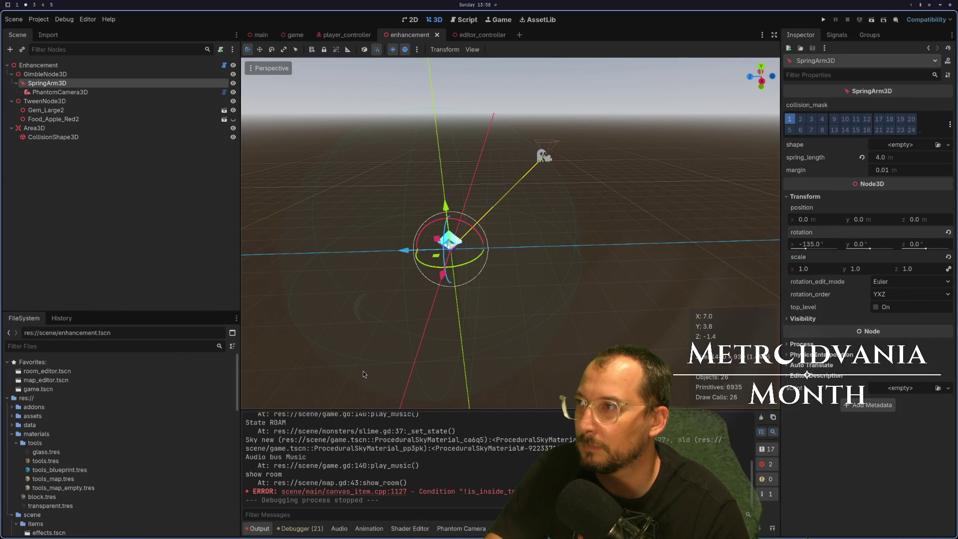
Flip between the enhancement.gd gimbal tween code and the enhancement scene tree to compare them.
{"action": "key", "text": "super+1"}
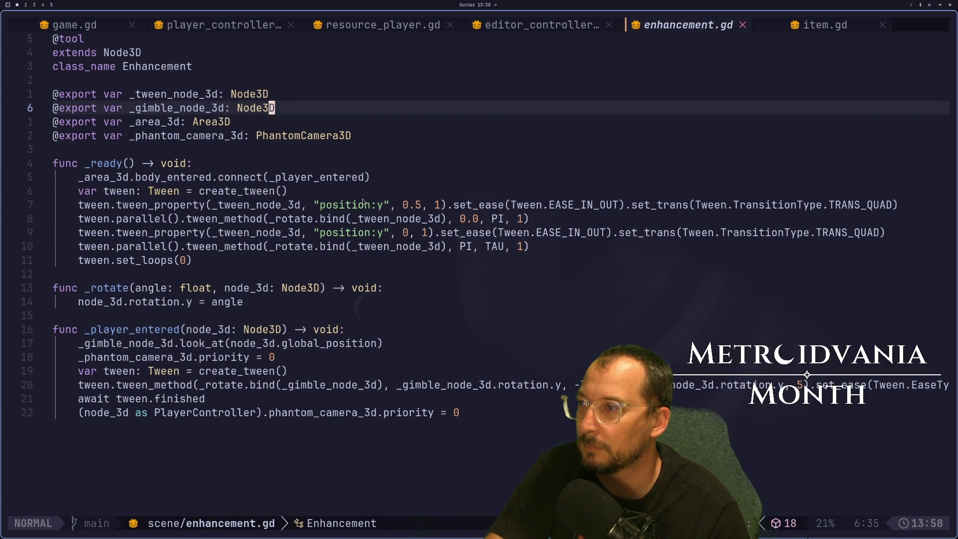
{"action": "key", "text": "super+2"}
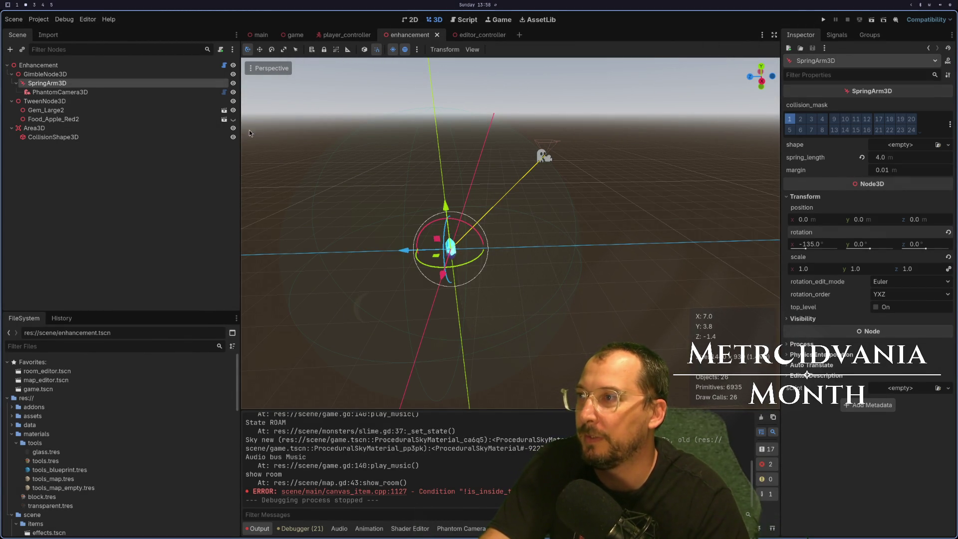
{"action": "key", "text": "super+1"}
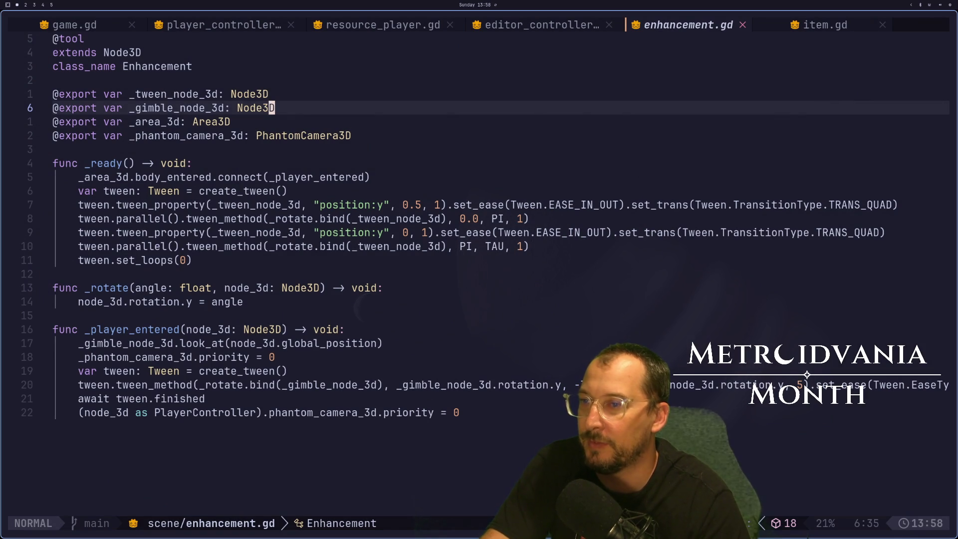
{"action": "key", "text": "super+4"}
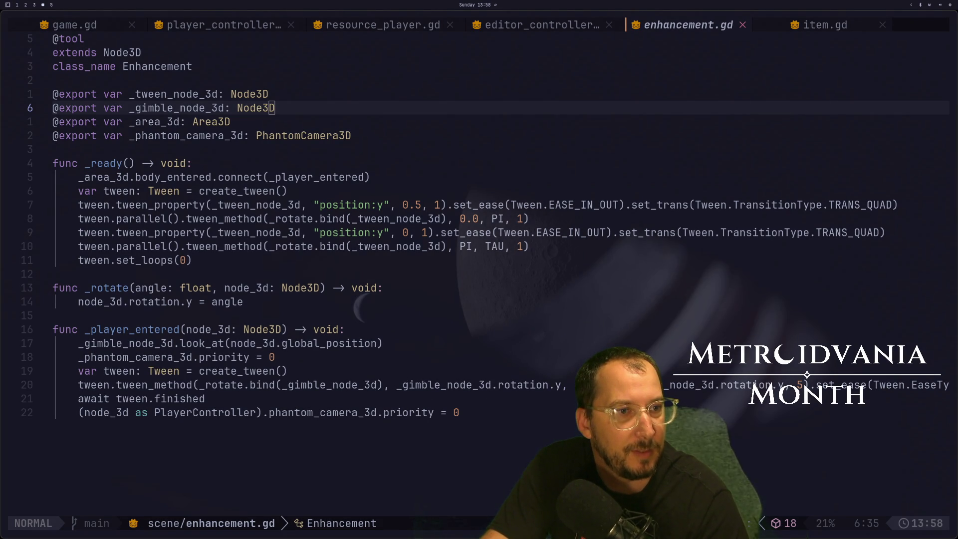